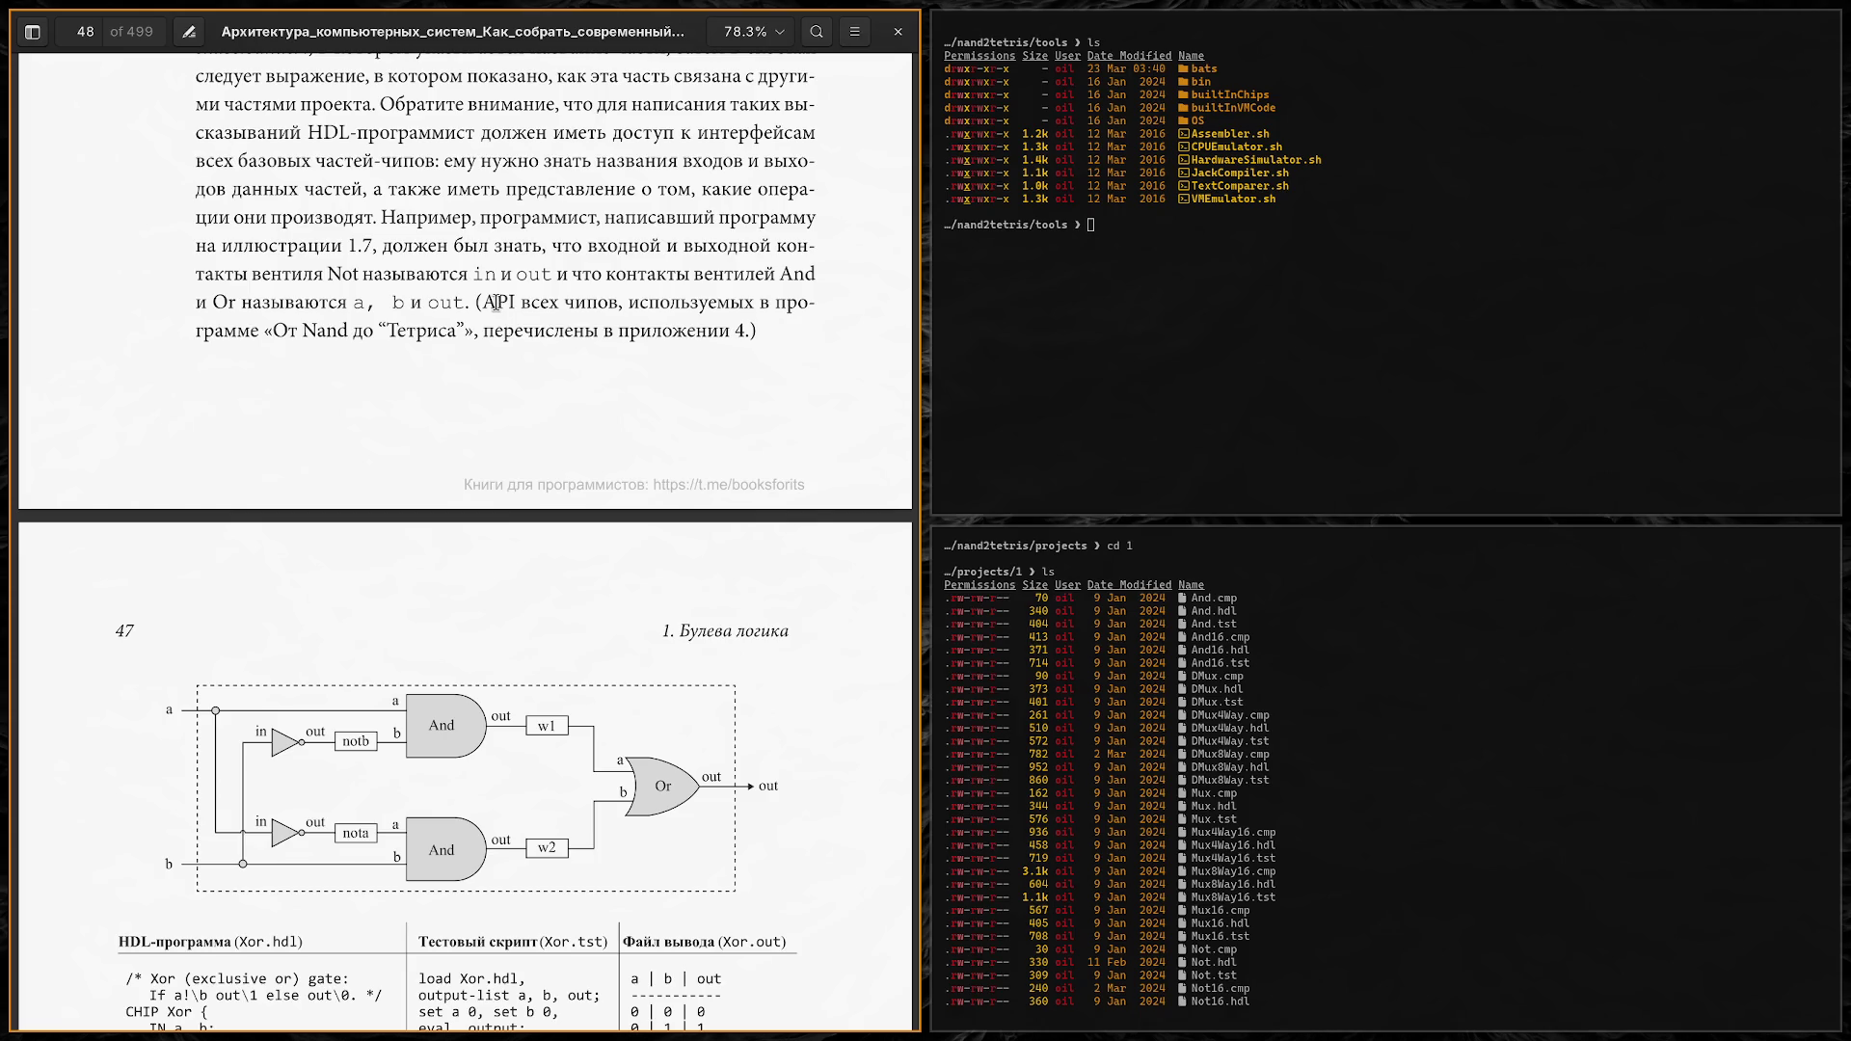
Step: Highlight the sentence about the chips' API, then scroll down to the Xor figure on page 47
{"action": "double_click", "coordinate": [494, 305]}
{"action": "left_click", "coordinate": [525, 304]}
{"action": "mouse_move", "coordinate": [475, 303]}
{"action": "left_mouse_down"}
{"action": "mouse_move", "coordinate": [661, 305]}
{"action": "mouse_move", "coordinate": [828, 337]}
{"action": "mouse_move", "coordinate": [472, 305]}
{"action": "mouse_move", "coordinate": [742, 335]}
{"action": "left_mouse_up"}
{"action": "left_click", "coordinate": [789, 347]}
{"action": "scroll", "coordinate": [617, 323], "scroll_direction": "down", "scroll_amount": 5}
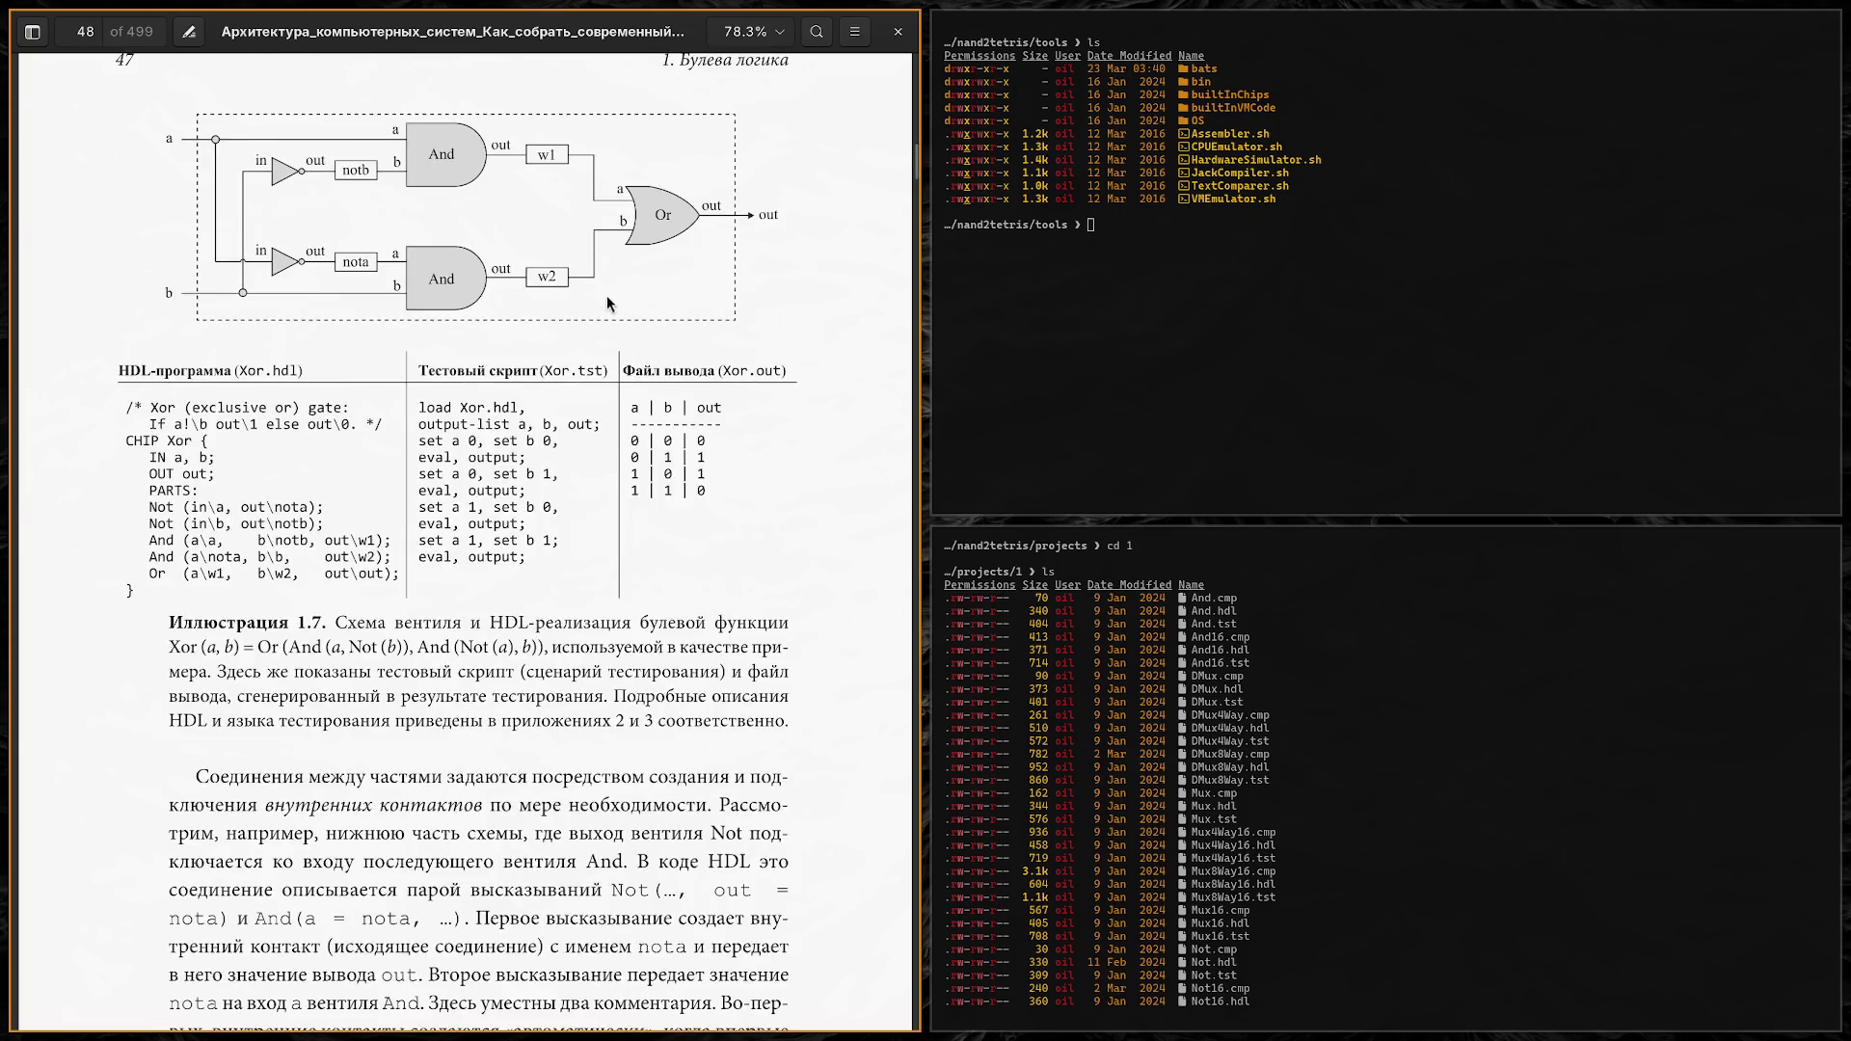
{"action": "scroll", "coordinate": [115, 203], "scroll_direction": "up", "scroll_amount": 2}
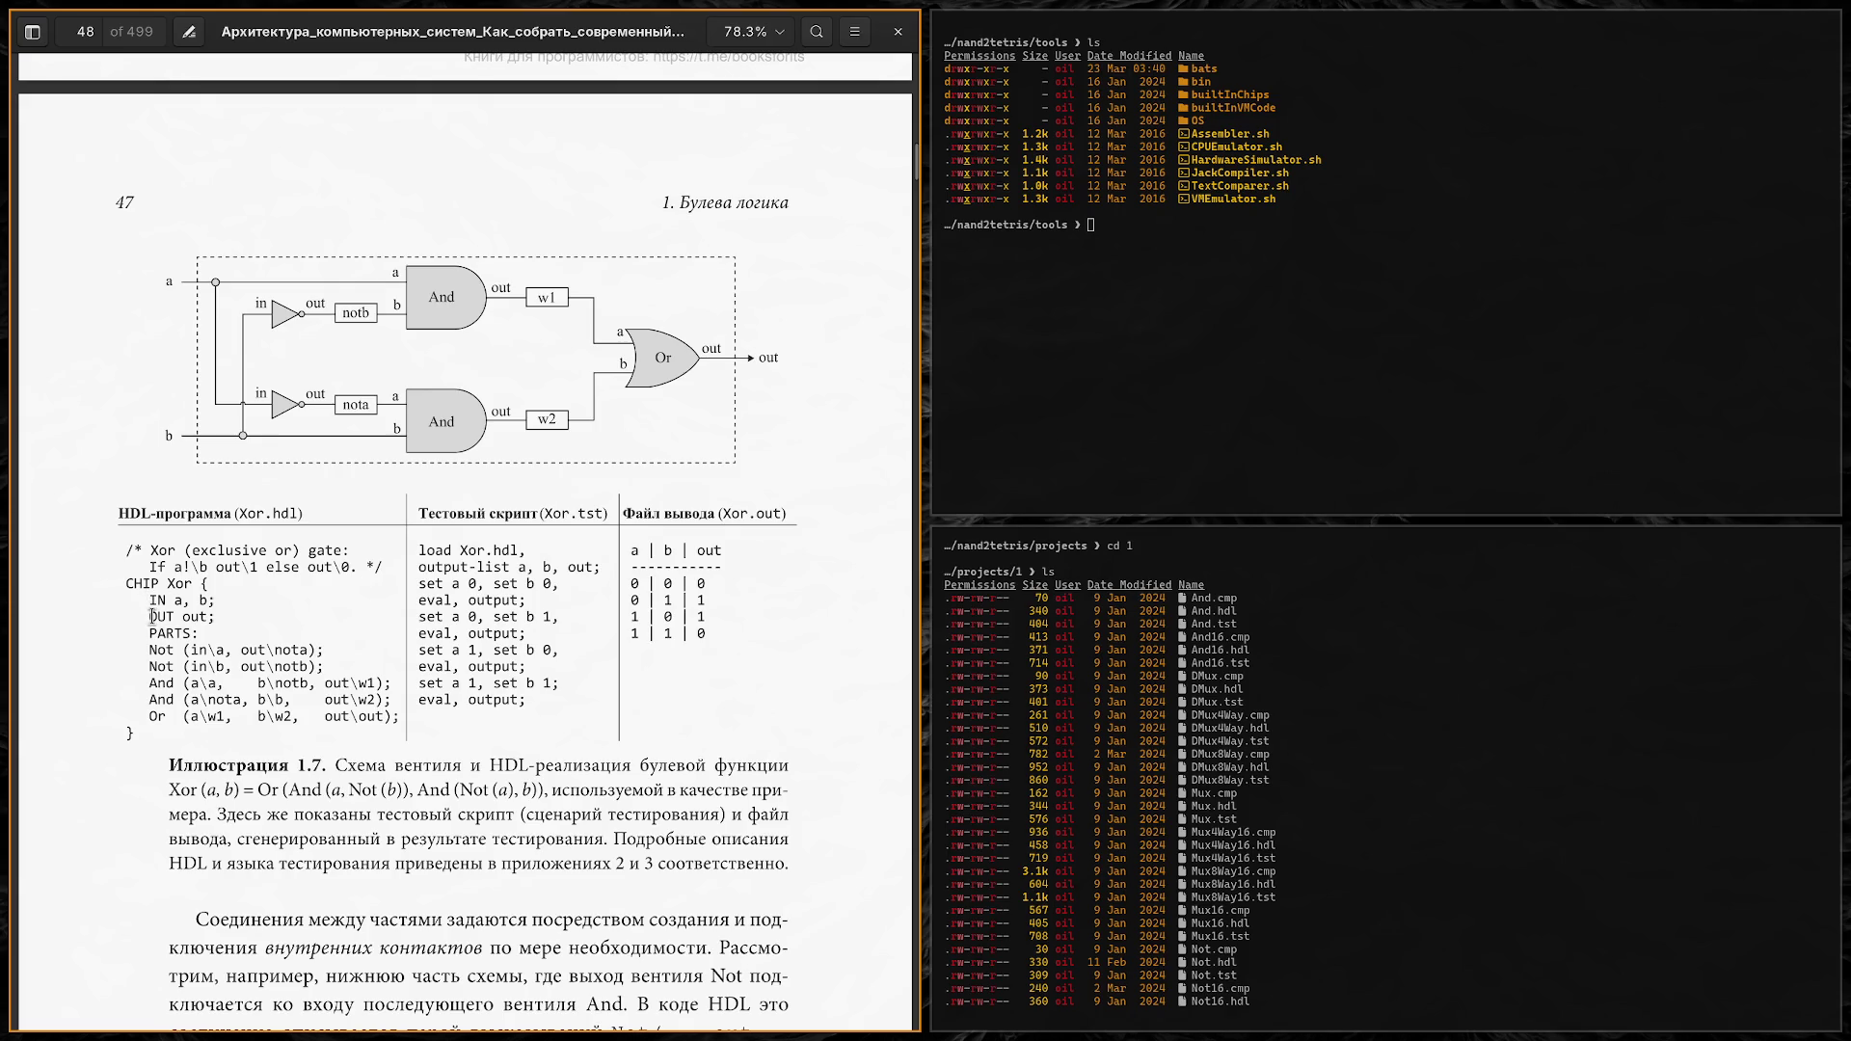
{"action": "mouse_move", "coordinate": [151, 607]}
{"action": "left_mouse_down"}
{"action": "mouse_move", "coordinate": [239, 617]}
{"action": "mouse_move", "coordinate": [243, 656]}
{"action": "left_mouse_up"}
{"action": "left_click", "coordinate": [245, 615]}
{"action": "scroll", "coordinate": [454, 706], "scroll_direction": "down", "scroll_amount": 3}
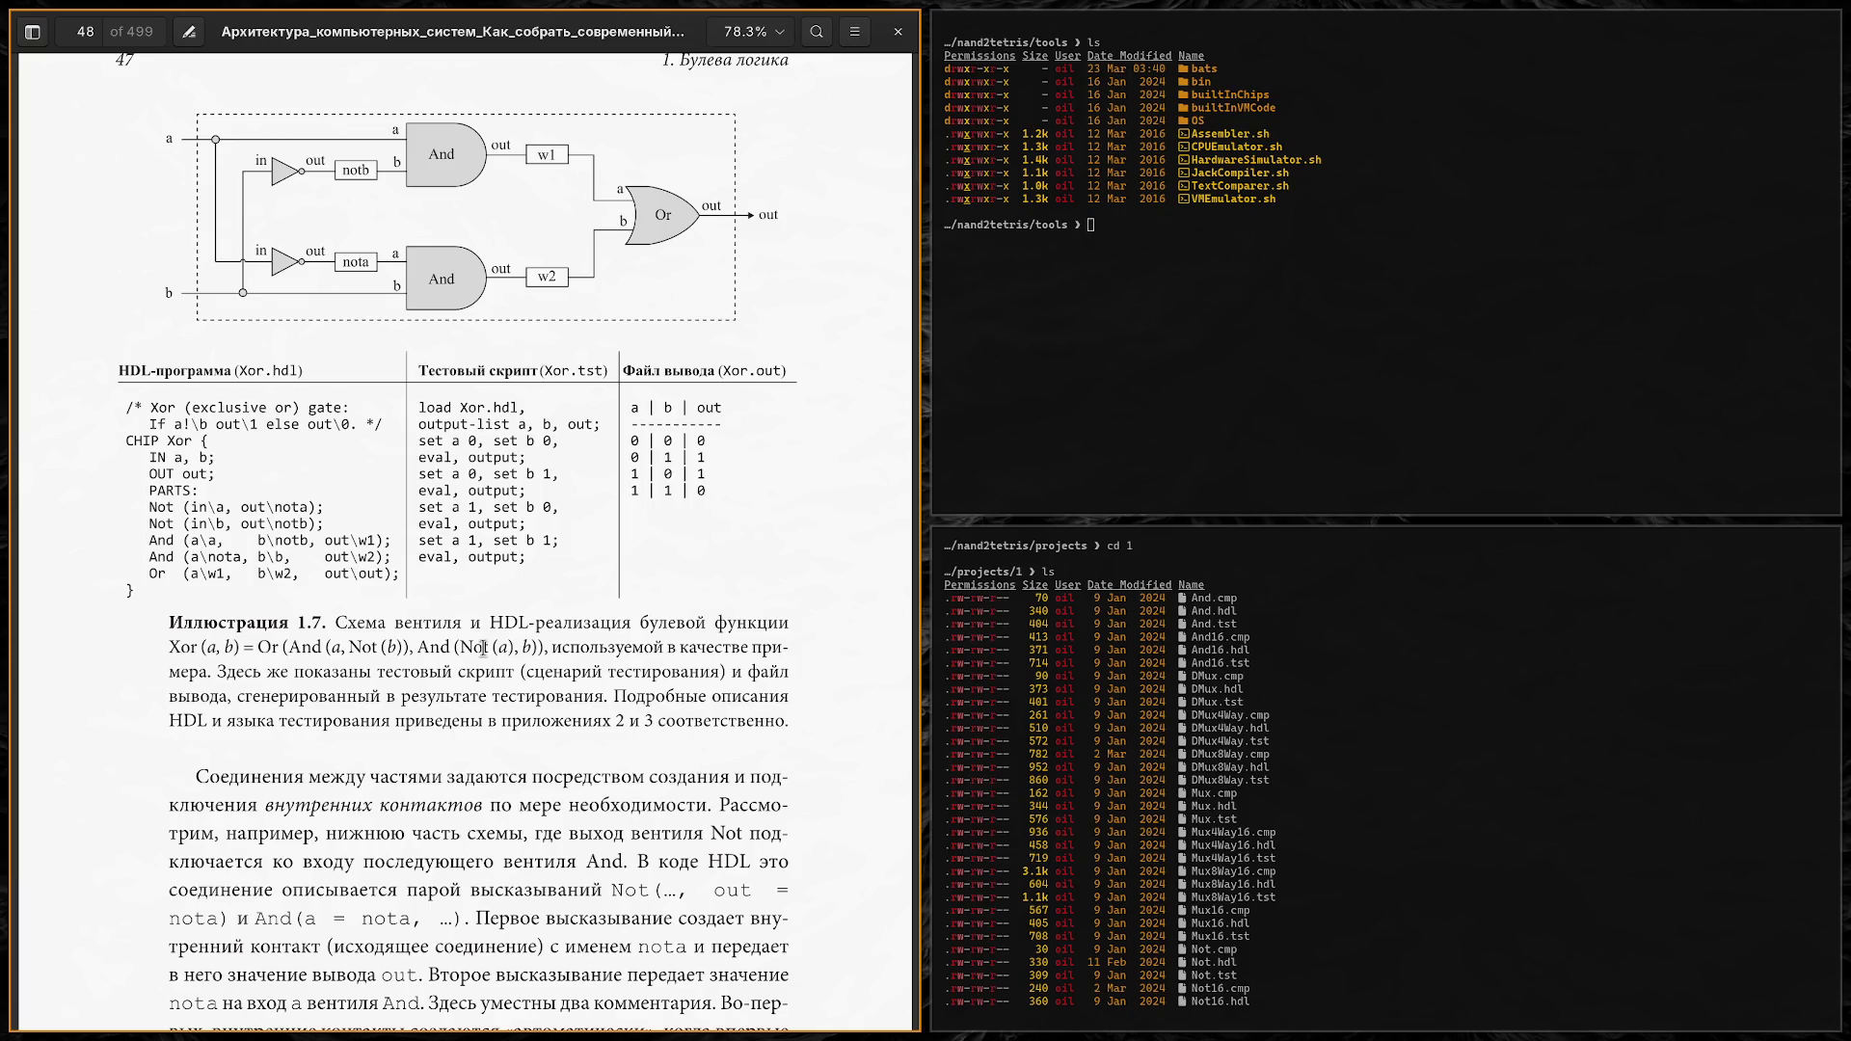
Step: Check the terminal listing project 1 files, then scroll the PDF back to the Xor diagram
{"action": "key", "text": "super+l"}
{"action": "key", "text": "super+Right"}
{"action": "scroll", "coordinate": [429, 620], "scroll_direction": "down", "scroll_amount": 3}
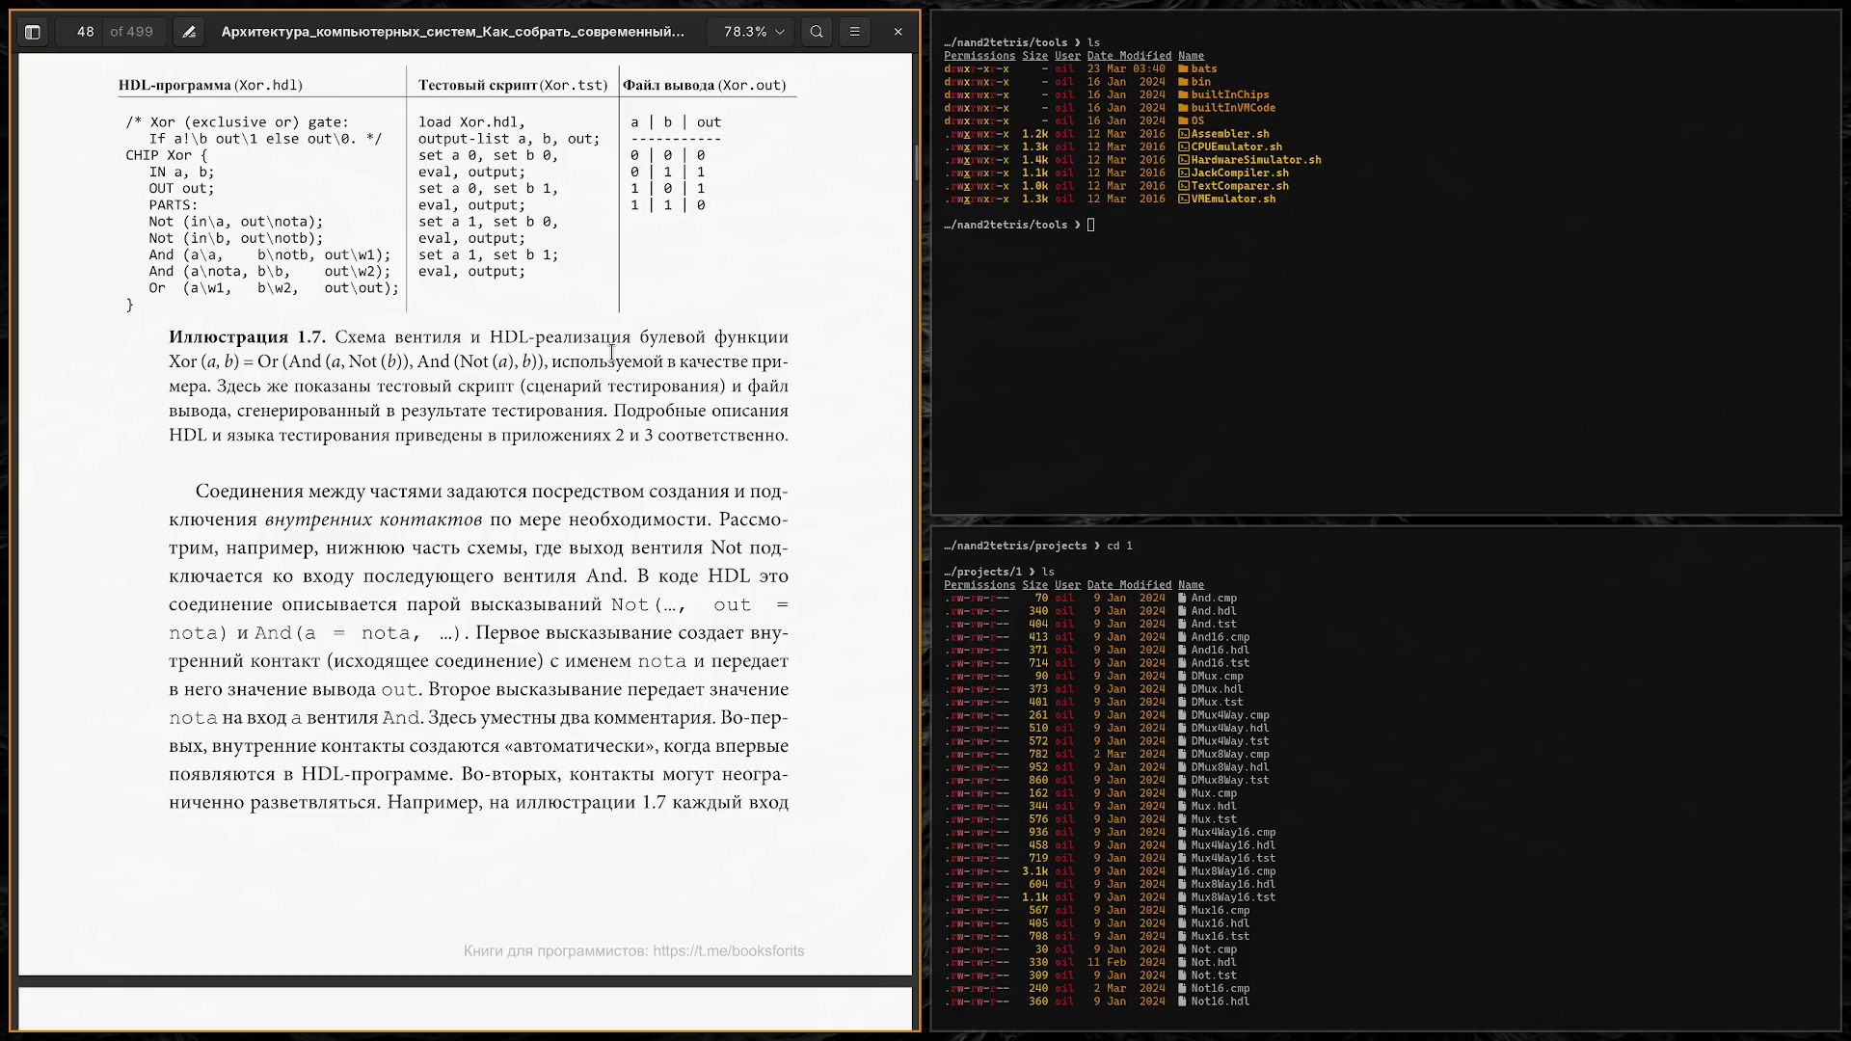
{"action": "scroll", "coordinate": [612, 357], "scroll_direction": "up", "scroll_amount": 3}
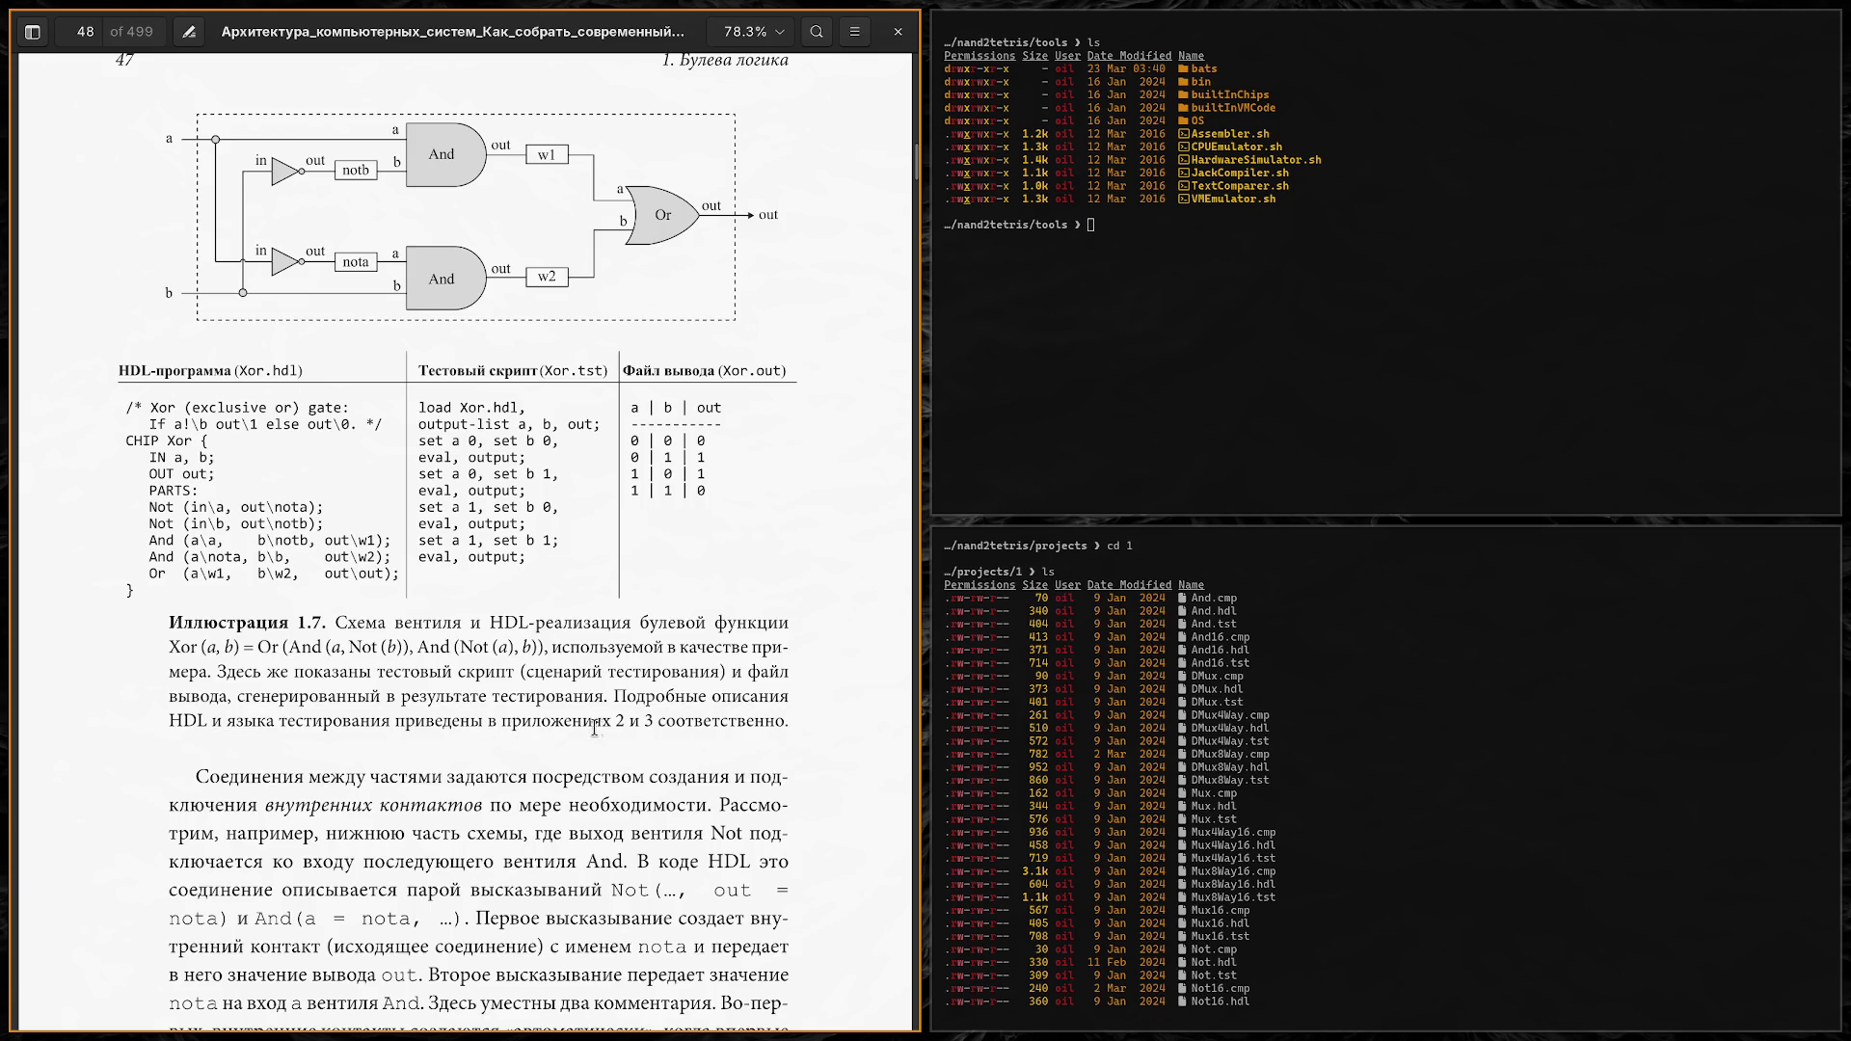
{"action": "scroll", "coordinate": [733, 679], "scroll_direction": "down", "scroll_amount": 5}
Step: Scroll down to the Illustration 1.7 caption and page 48's paragraph on internal pin connections
{"action": "scroll", "coordinate": [282, 477], "scroll_direction": "down", "scroll_amount": 2}
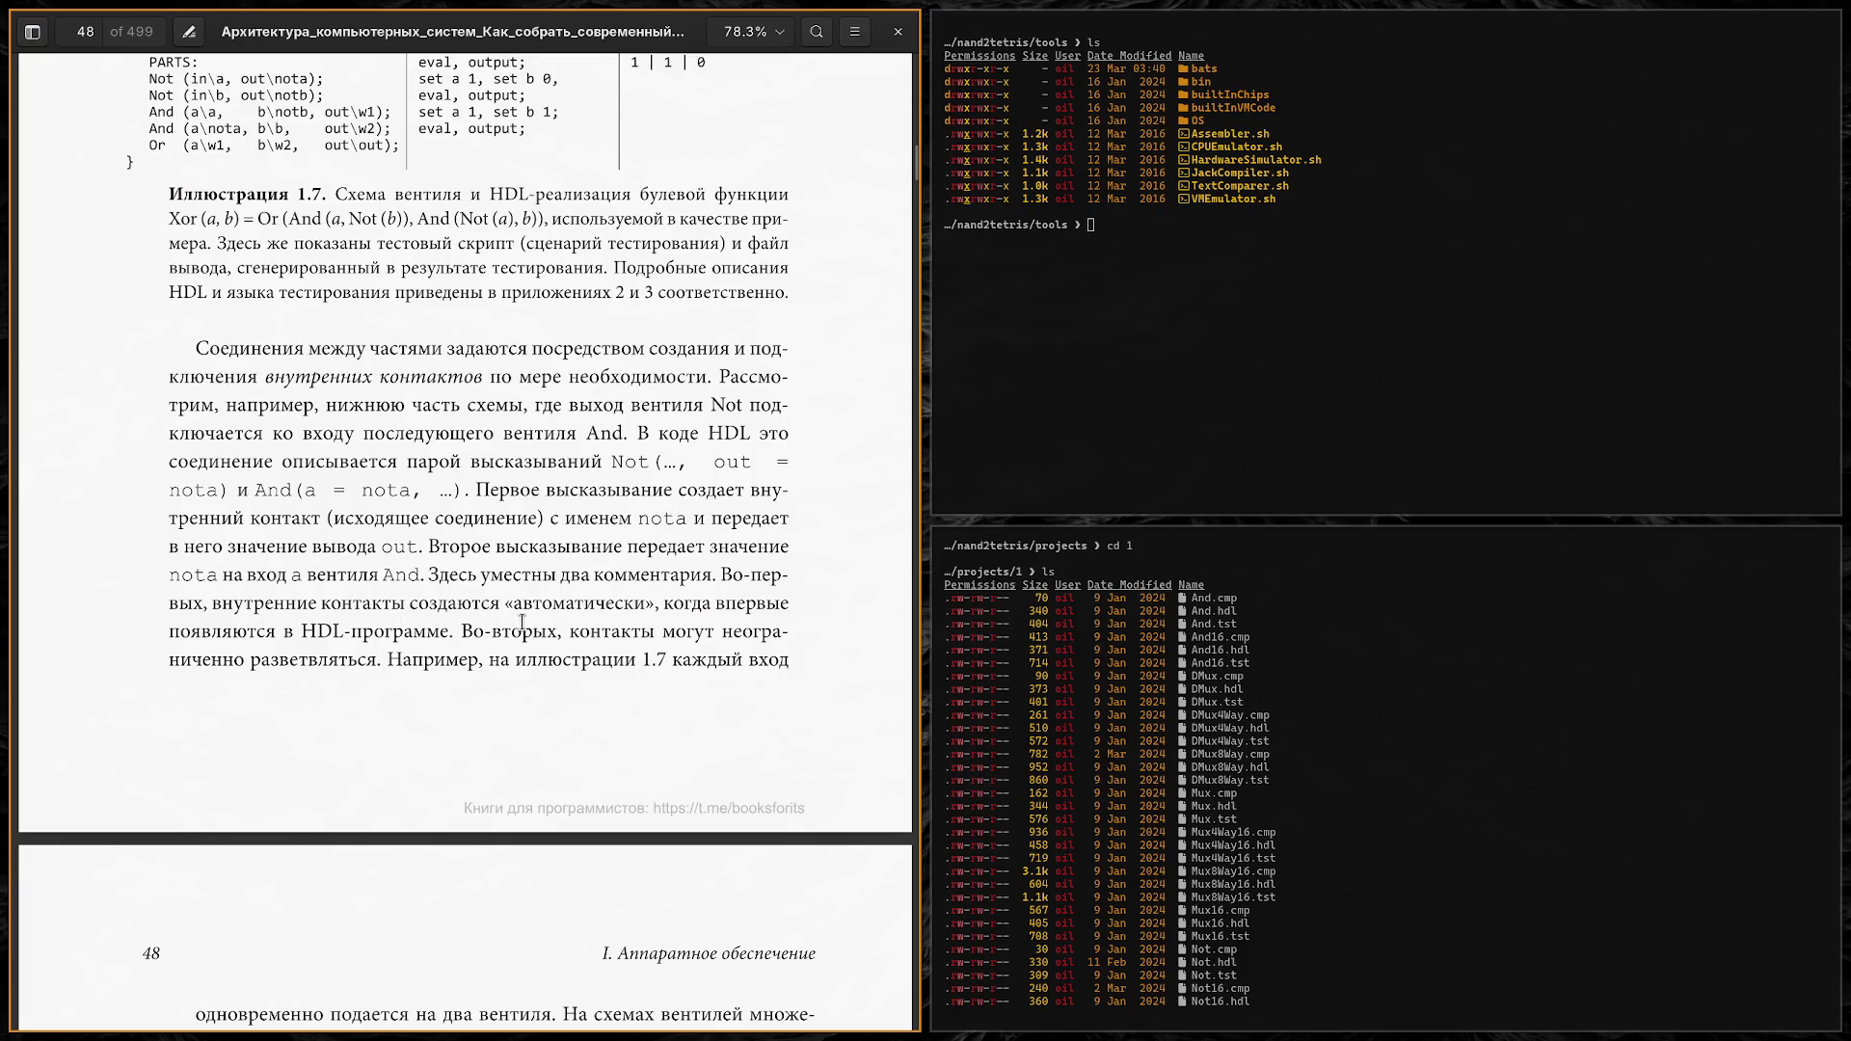
{"action": "scroll", "coordinate": [622, 540], "scroll_direction": "down", "scroll_amount": 3}
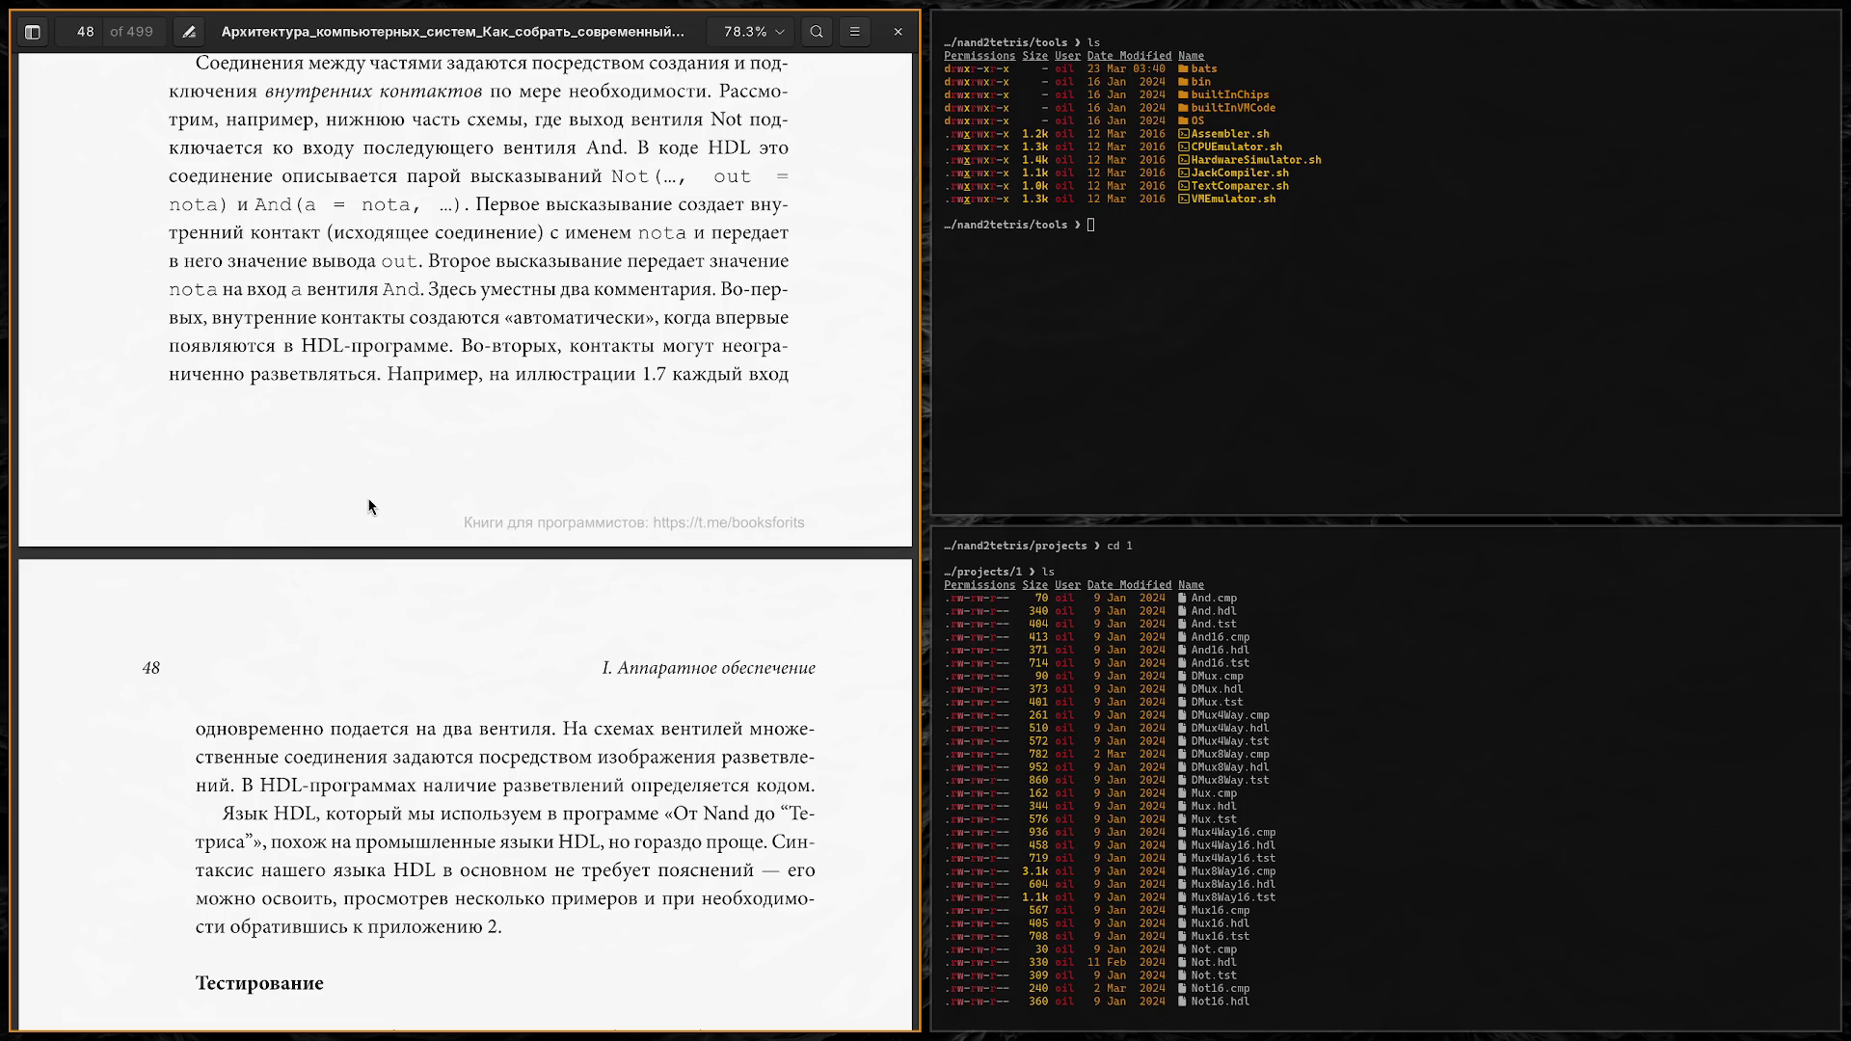
Step: Highlight the phrase 'На схемах вентилей' and the sentence about branching in HDL programs
{"action": "scroll", "coordinate": [368, 506], "scroll_direction": "down", "scroll_amount": 3}
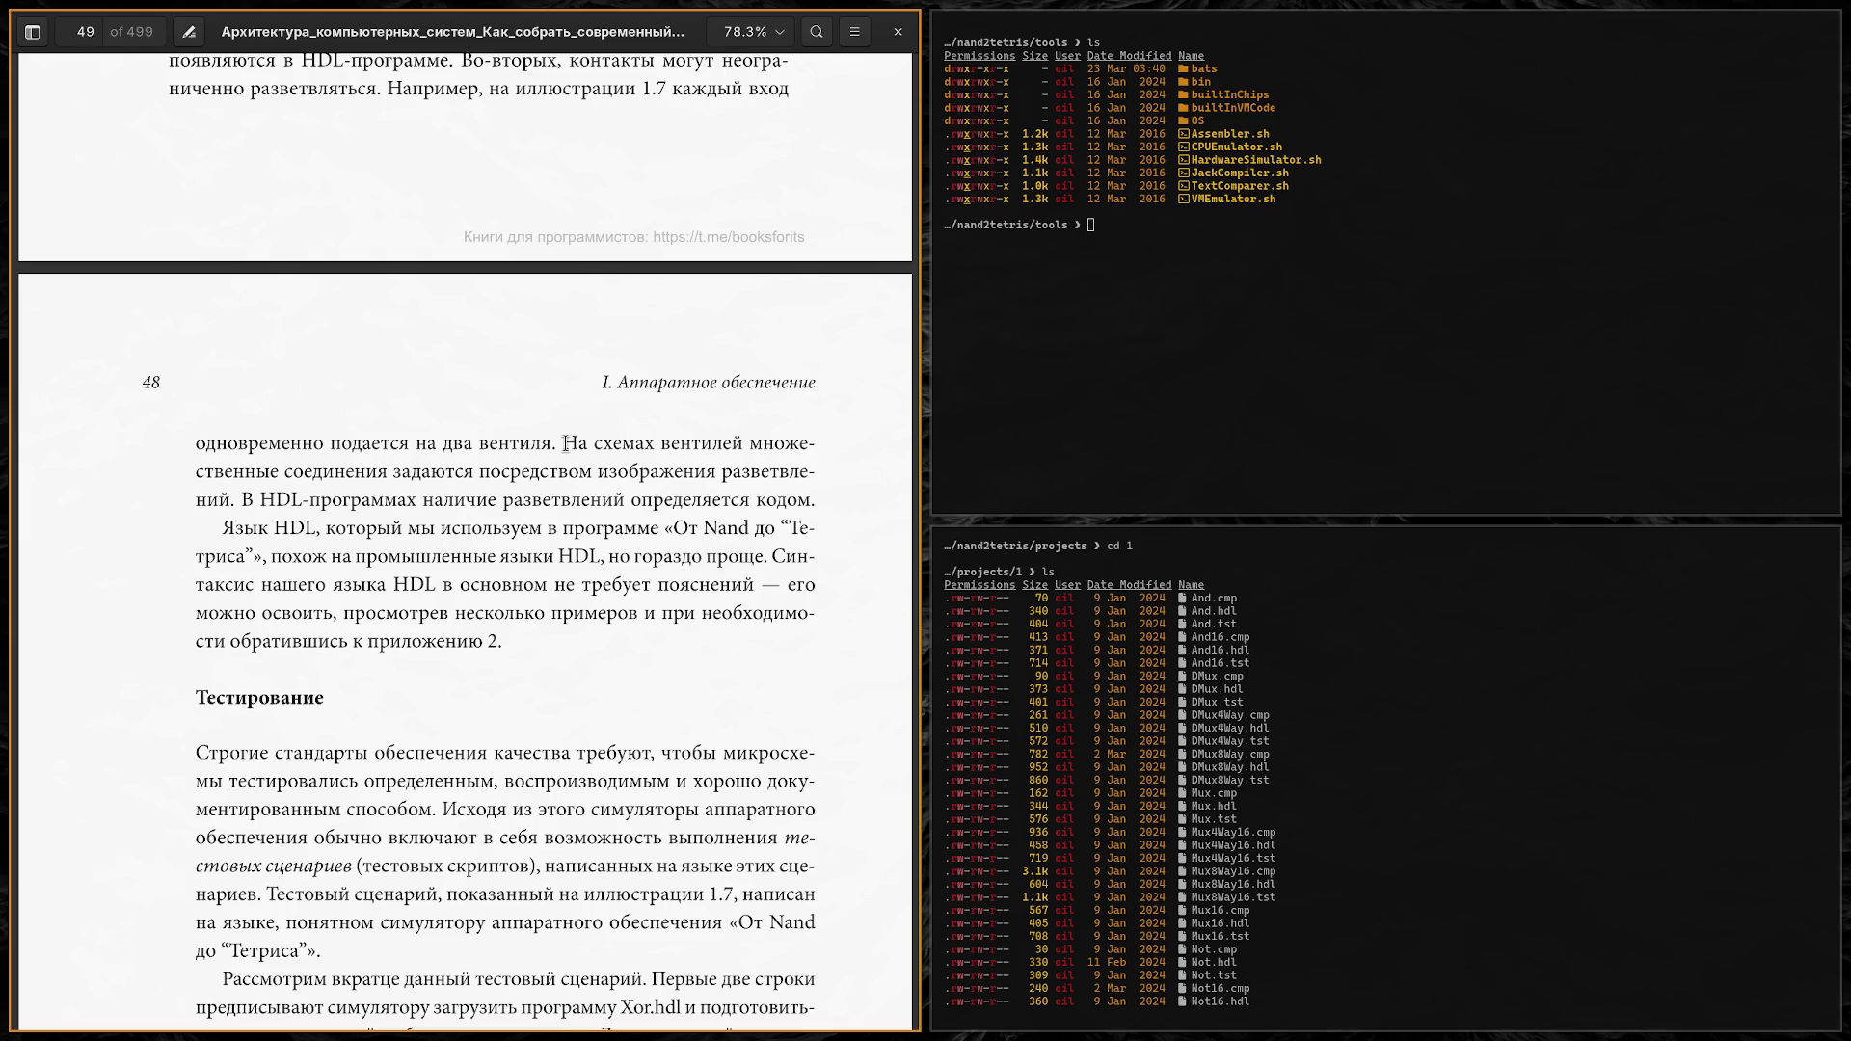
{"action": "mouse_move", "coordinate": [566, 444]}
{"action": "left_mouse_down"}
{"action": "mouse_move", "coordinate": [762, 469]}
{"action": "mouse_move", "coordinate": [751, 445]}
{"action": "left_mouse_up"}
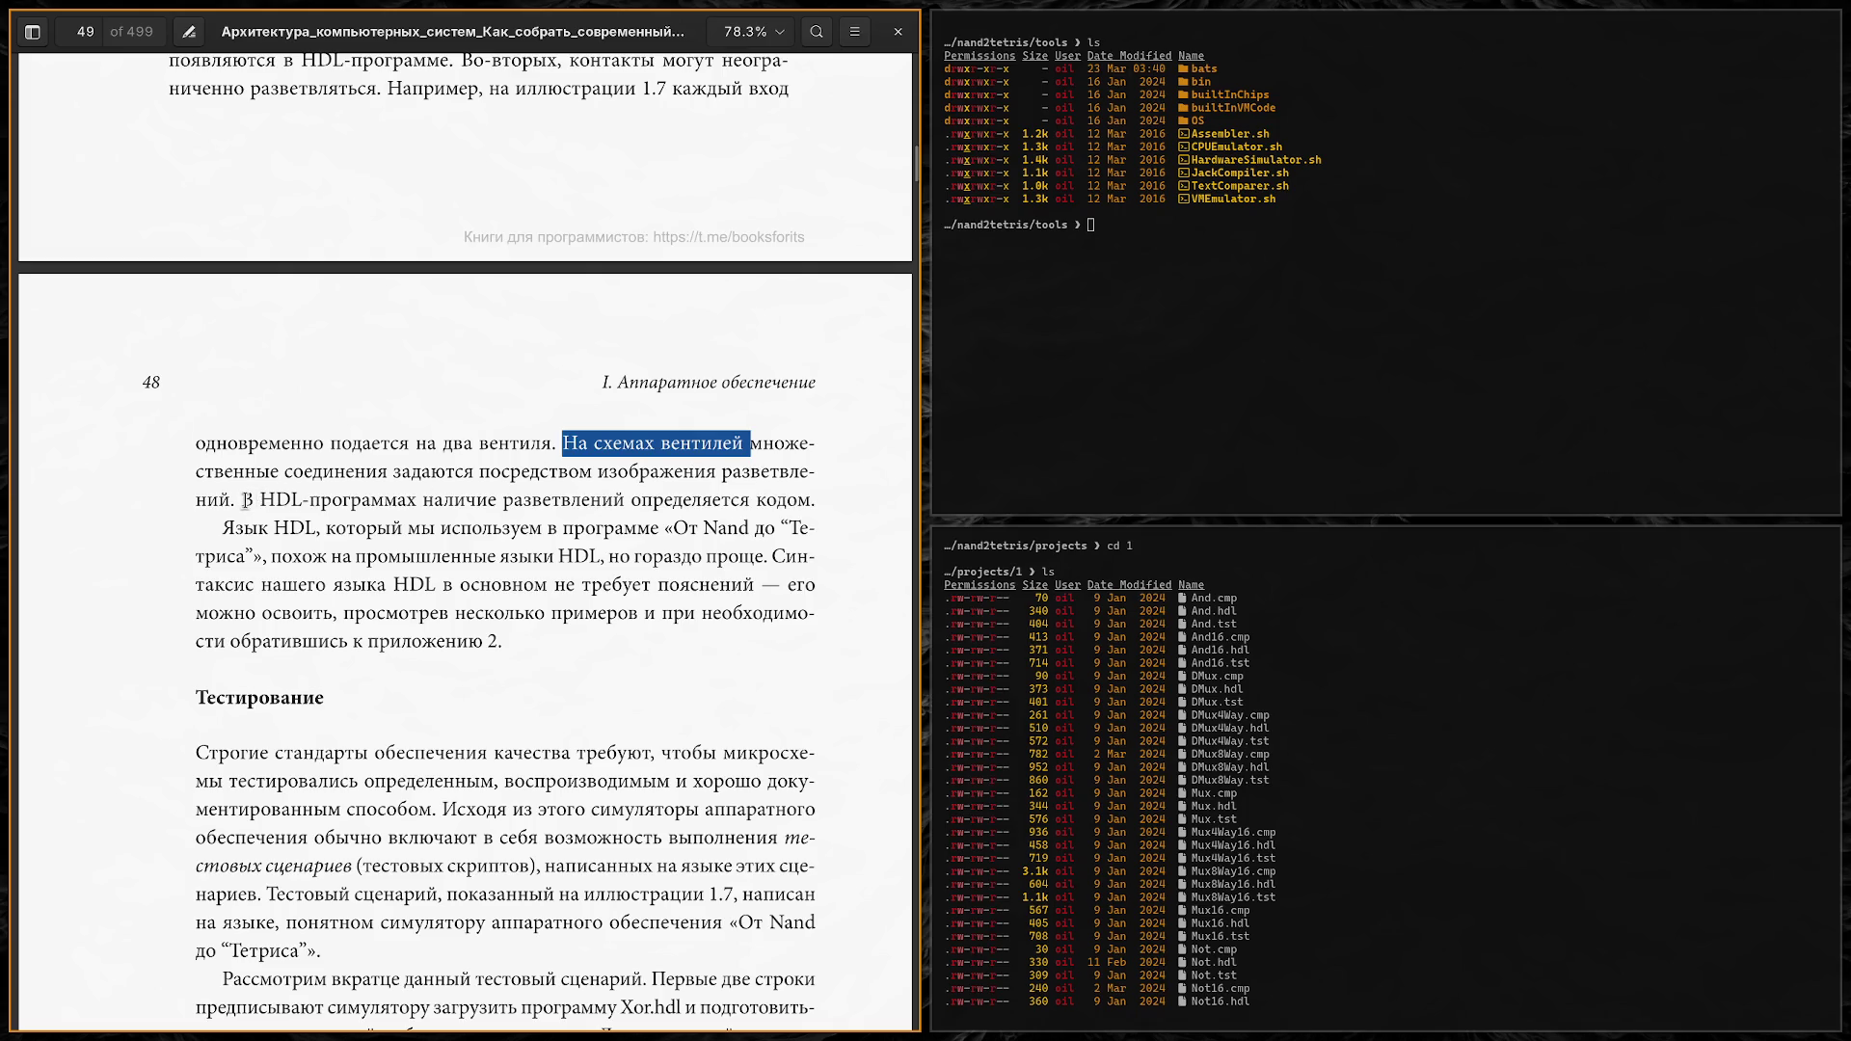
{"action": "left_click_drag", "start_coordinate": [240, 499], "coordinate": [753, 499]}
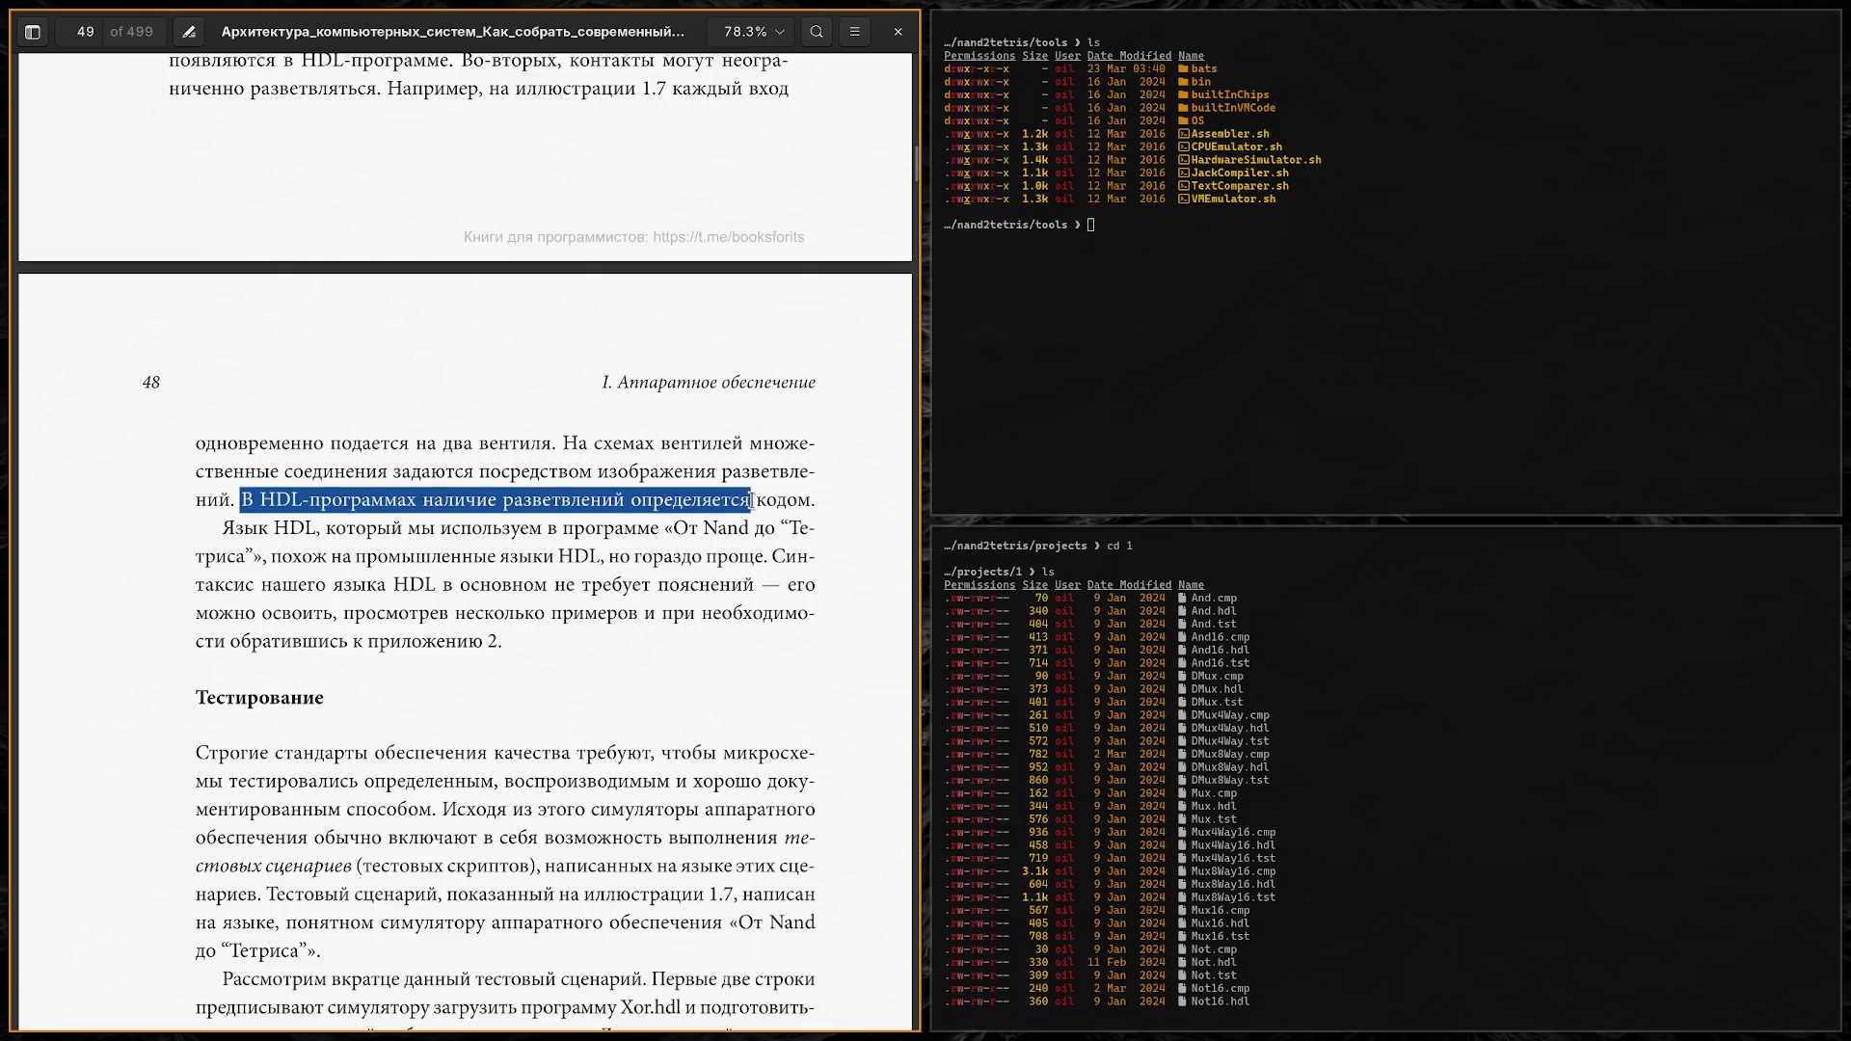
{"action": "left_click", "coordinate": [753, 499]}
{"action": "left_click", "coordinate": [251, 536]}
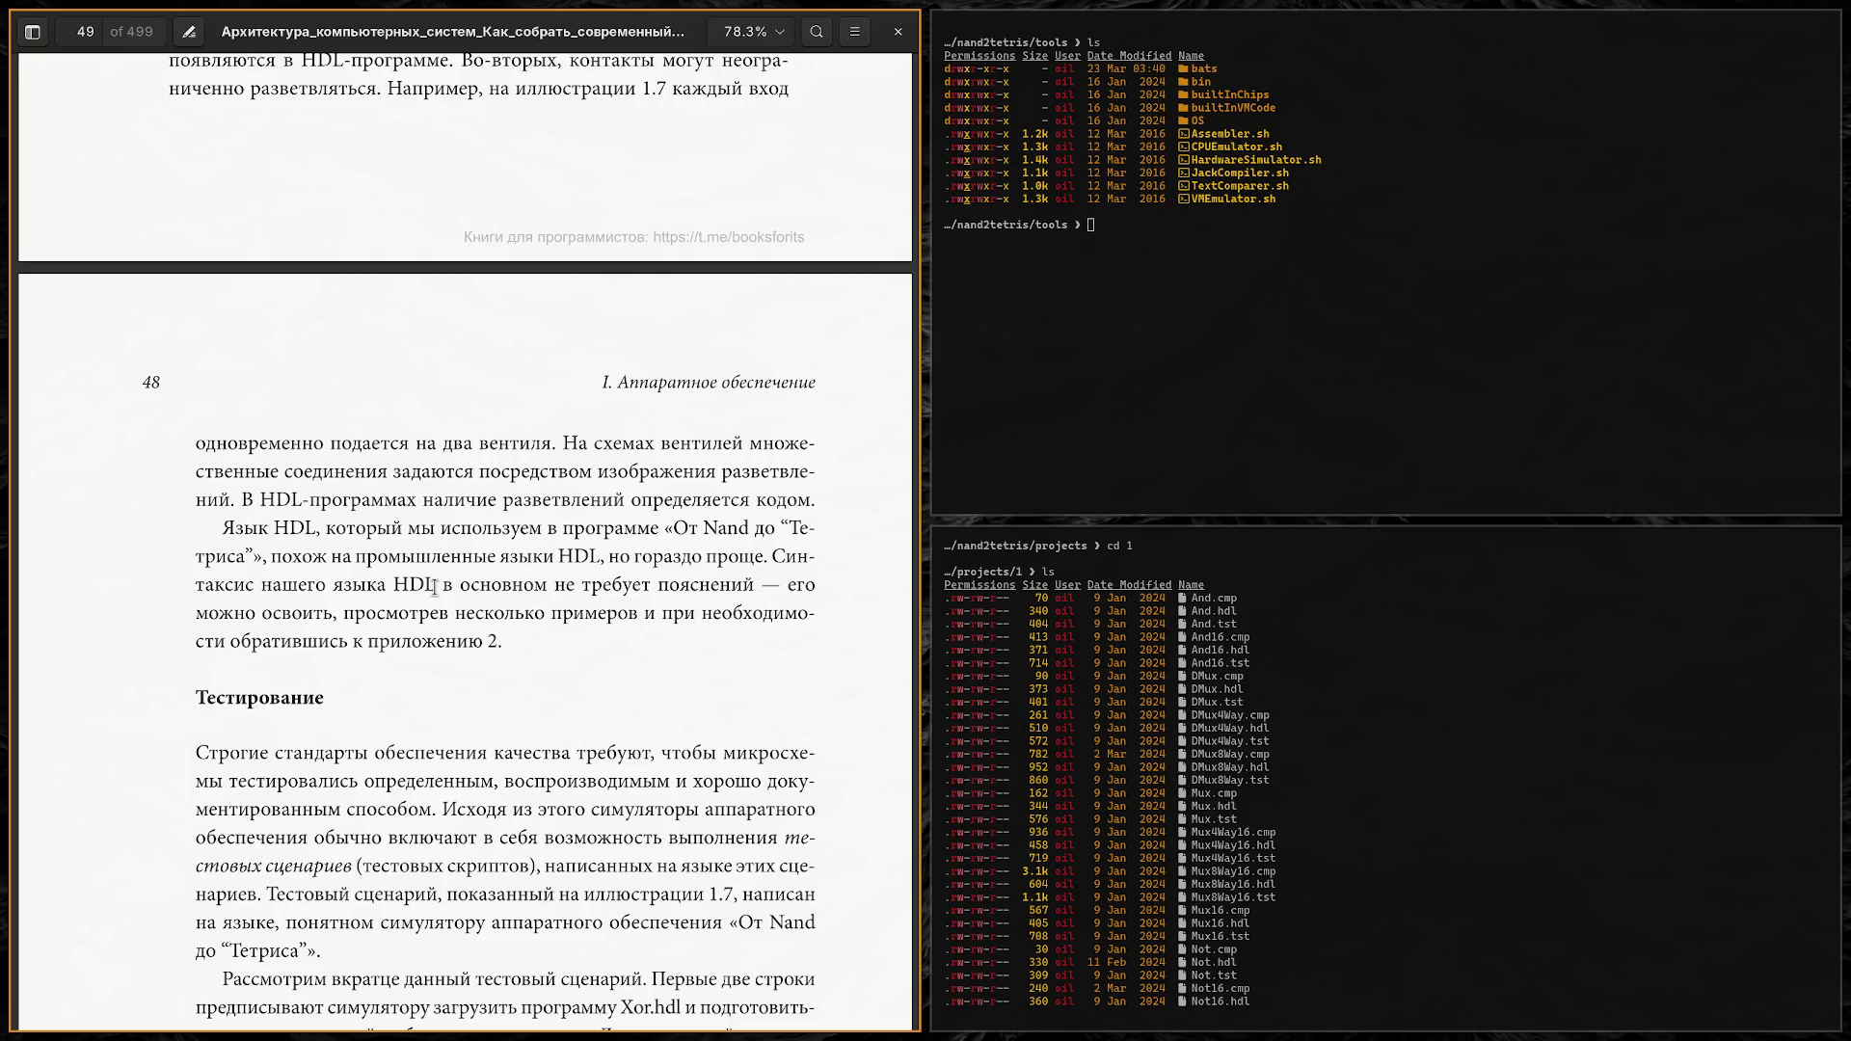
Step: Mark the sentences on learning from examples and appendix 2, then scroll to page 49's Тестирование section
{"action": "mouse_move", "coordinate": [350, 643]}
{"action": "left_mouse_down"}
{"action": "mouse_move", "coordinate": [507, 644]}
{"action": "mouse_move", "coordinate": [350, 644]}
{"action": "left_mouse_up"}
{"action": "mouse_move", "coordinate": [521, 617]}
{"action": "left_mouse_down"}
{"action": "mouse_move", "coordinate": [697, 623]}
{"action": "mouse_move", "coordinate": [362, 643]}
{"action": "left_mouse_up"}
{"action": "left_click", "coordinate": [238, 645]}
{"action": "left_click_drag", "start_coordinate": [238, 645], "coordinate": [509, 645]}
{"action": "left_click", "coordinate": [472, 648]}
{"action": "scroll", "coordinate": [473, 648], "scroll_direction": "down", "scroll_amount": 5}
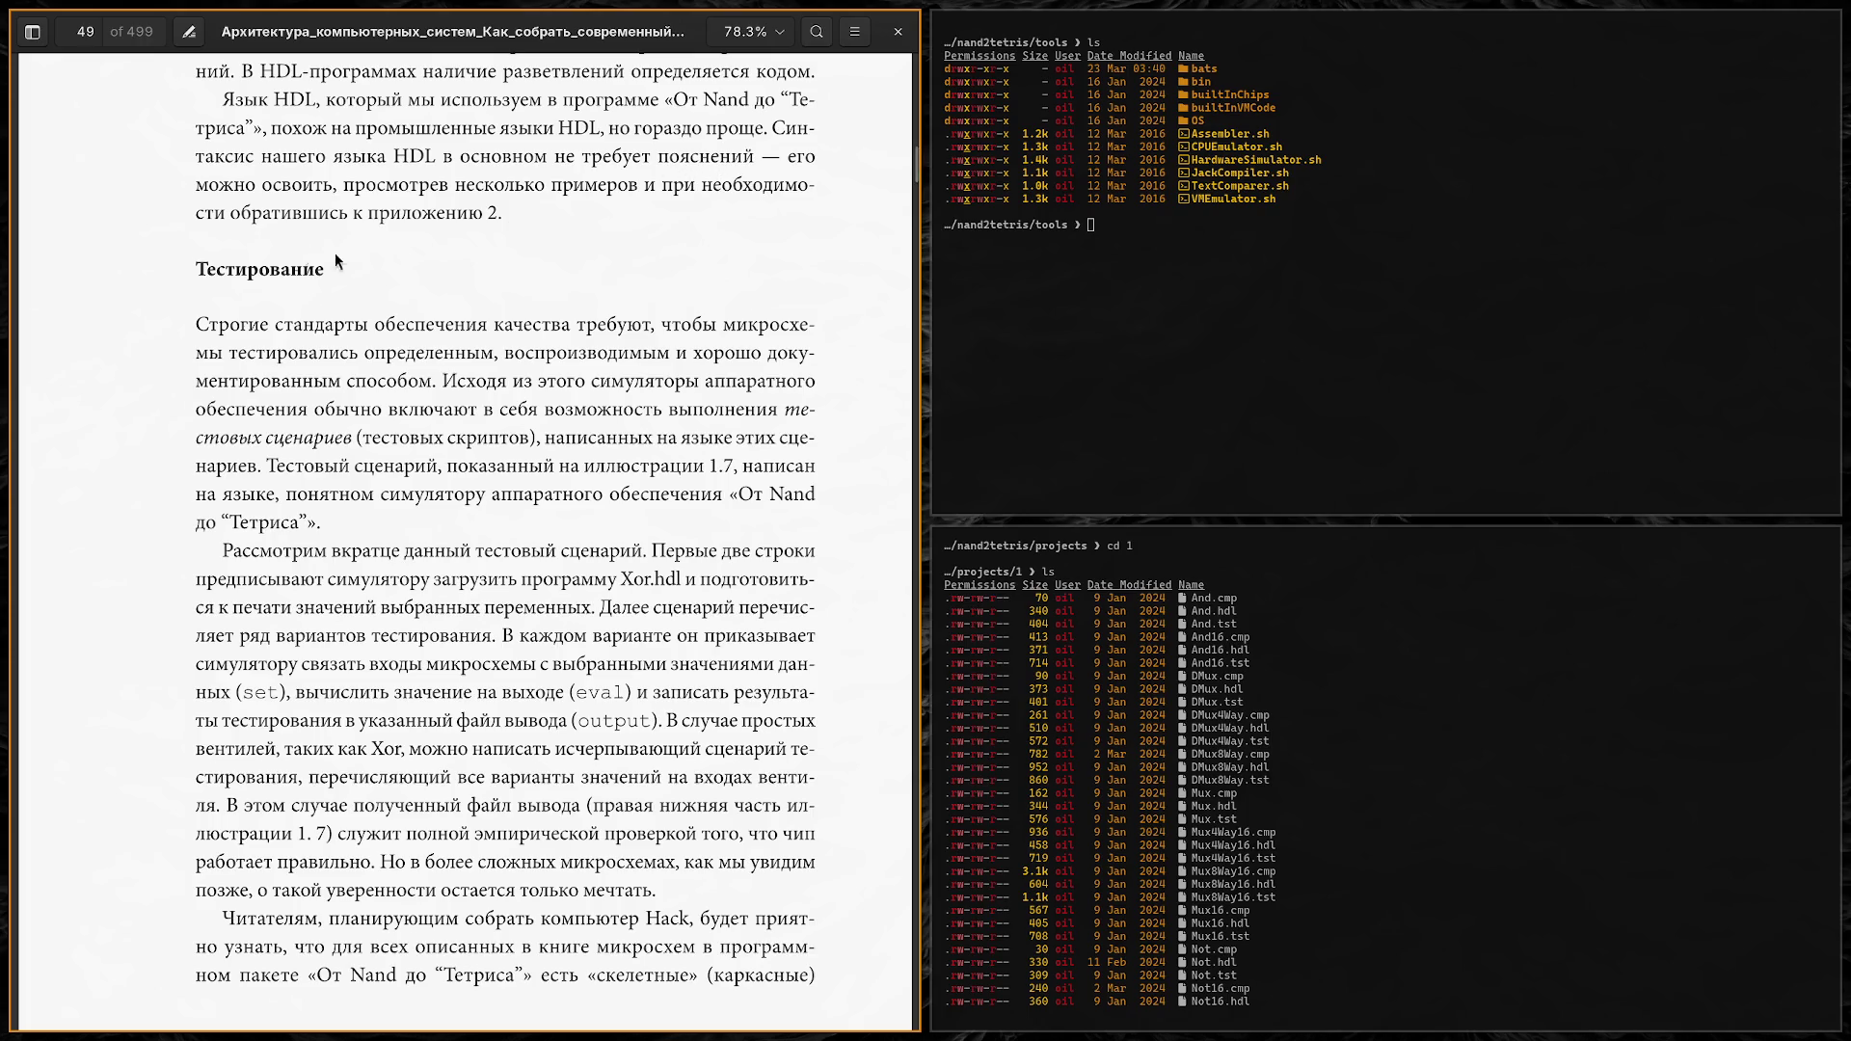
{"action": "scroll", "coordinate": [143, 272], "scroll_direction": "down", "scroll_amount": 3}
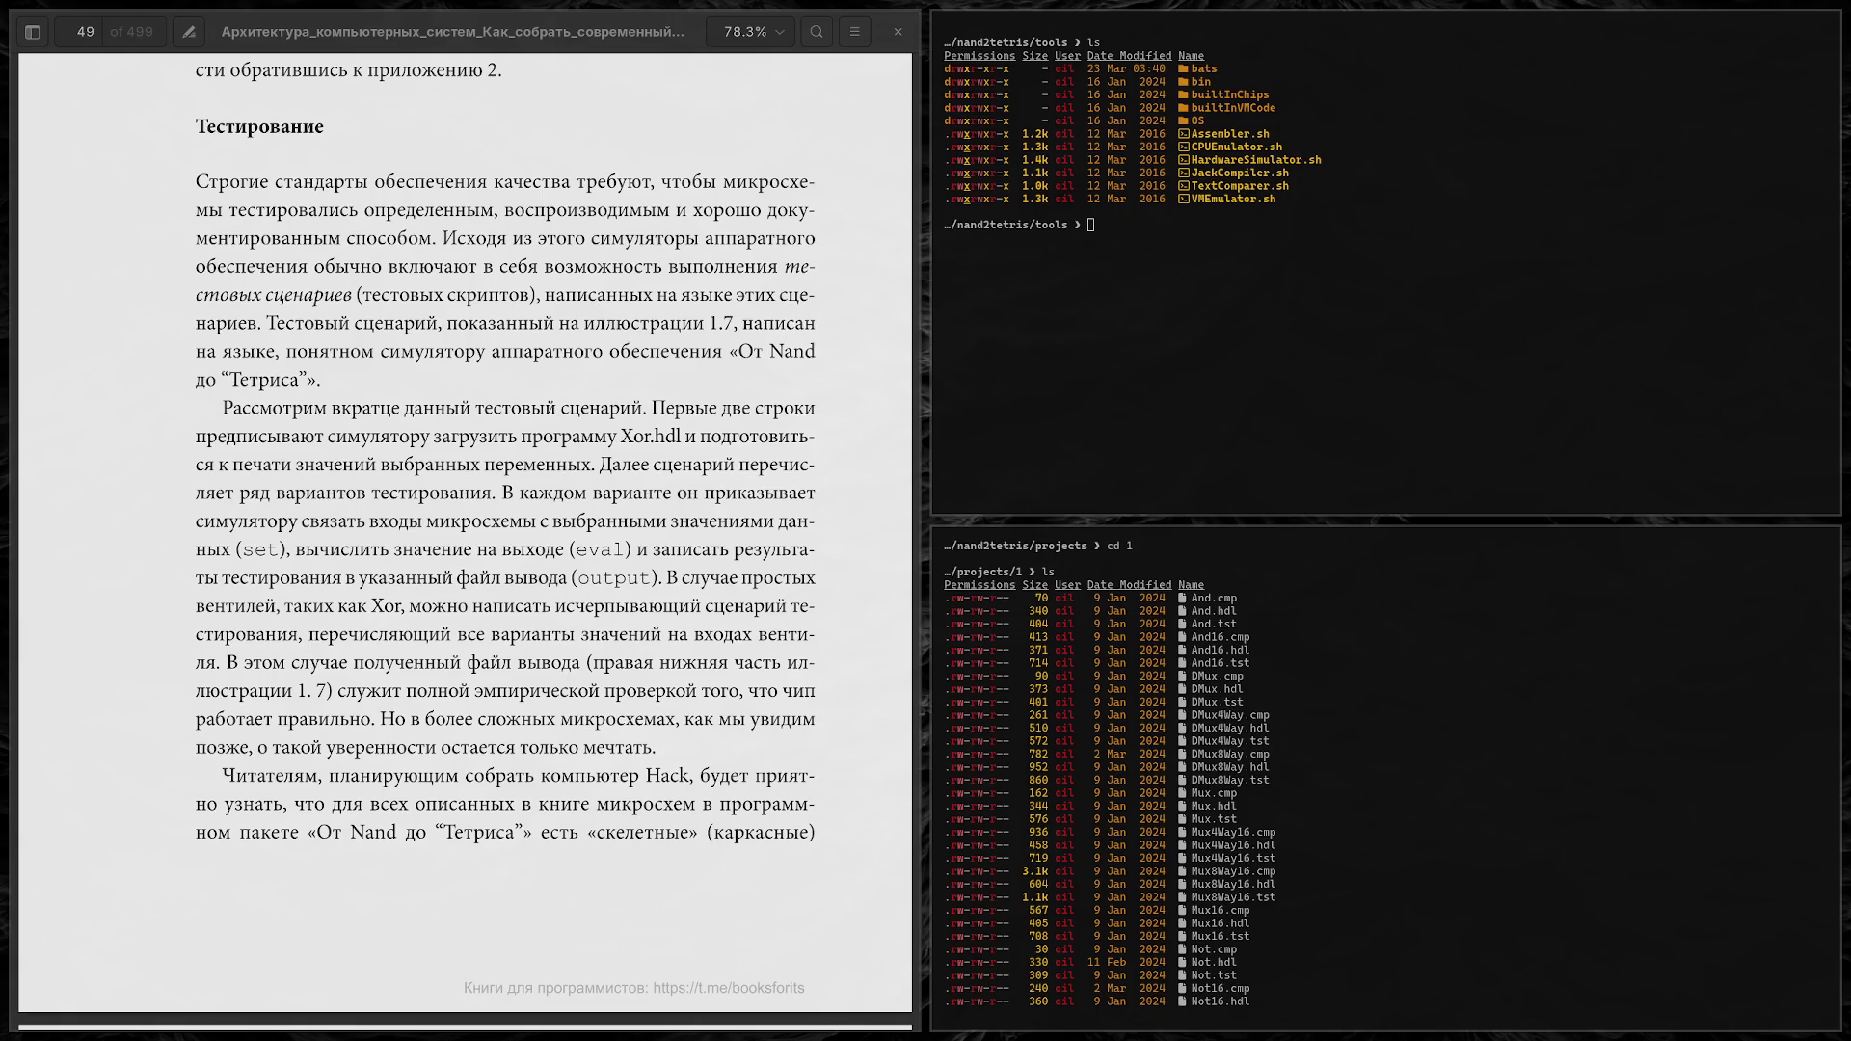
{"action": "left_click", "coordinate": [1319, 790]}
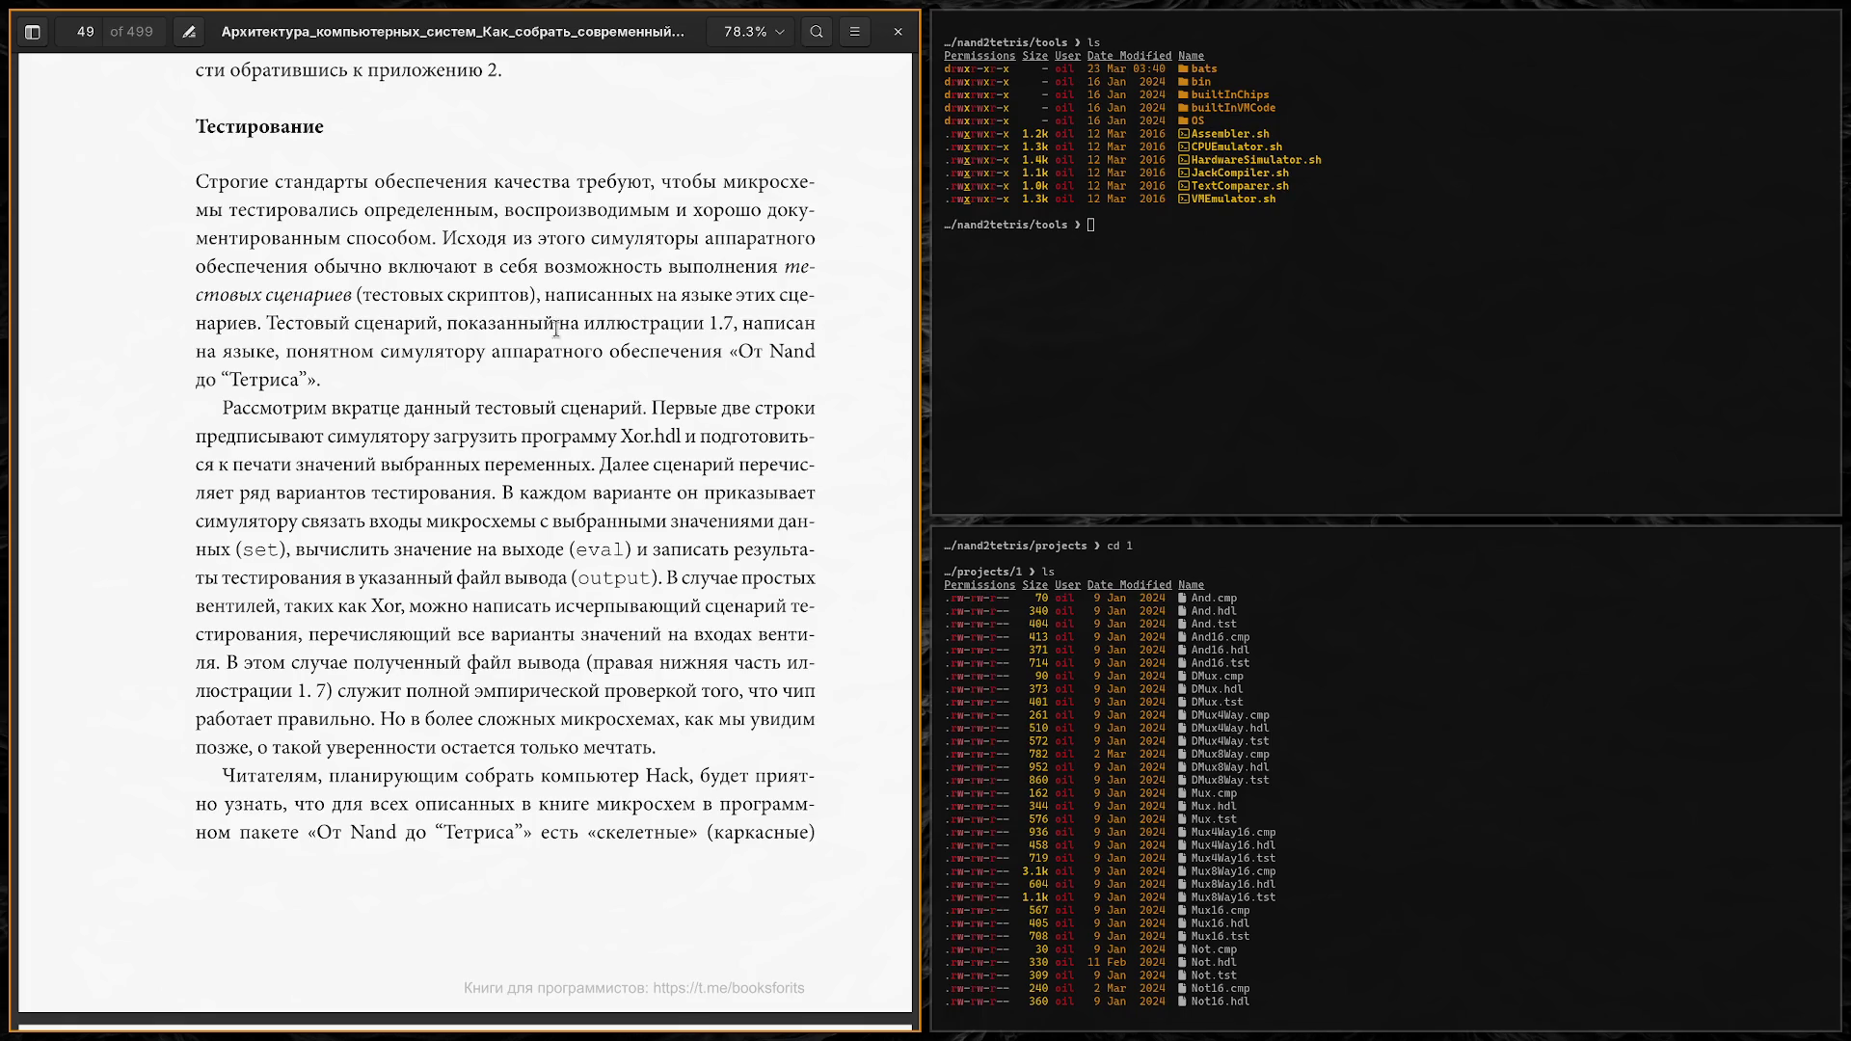
{"action": "scroll", "coordinate": [1384, 725], "scroll_direction": "down", "scroll_amount": 4}
{"action": "scroll", "coordinate": [1384, 726], "scroll_direction": "down", "scroll_amount": 1}
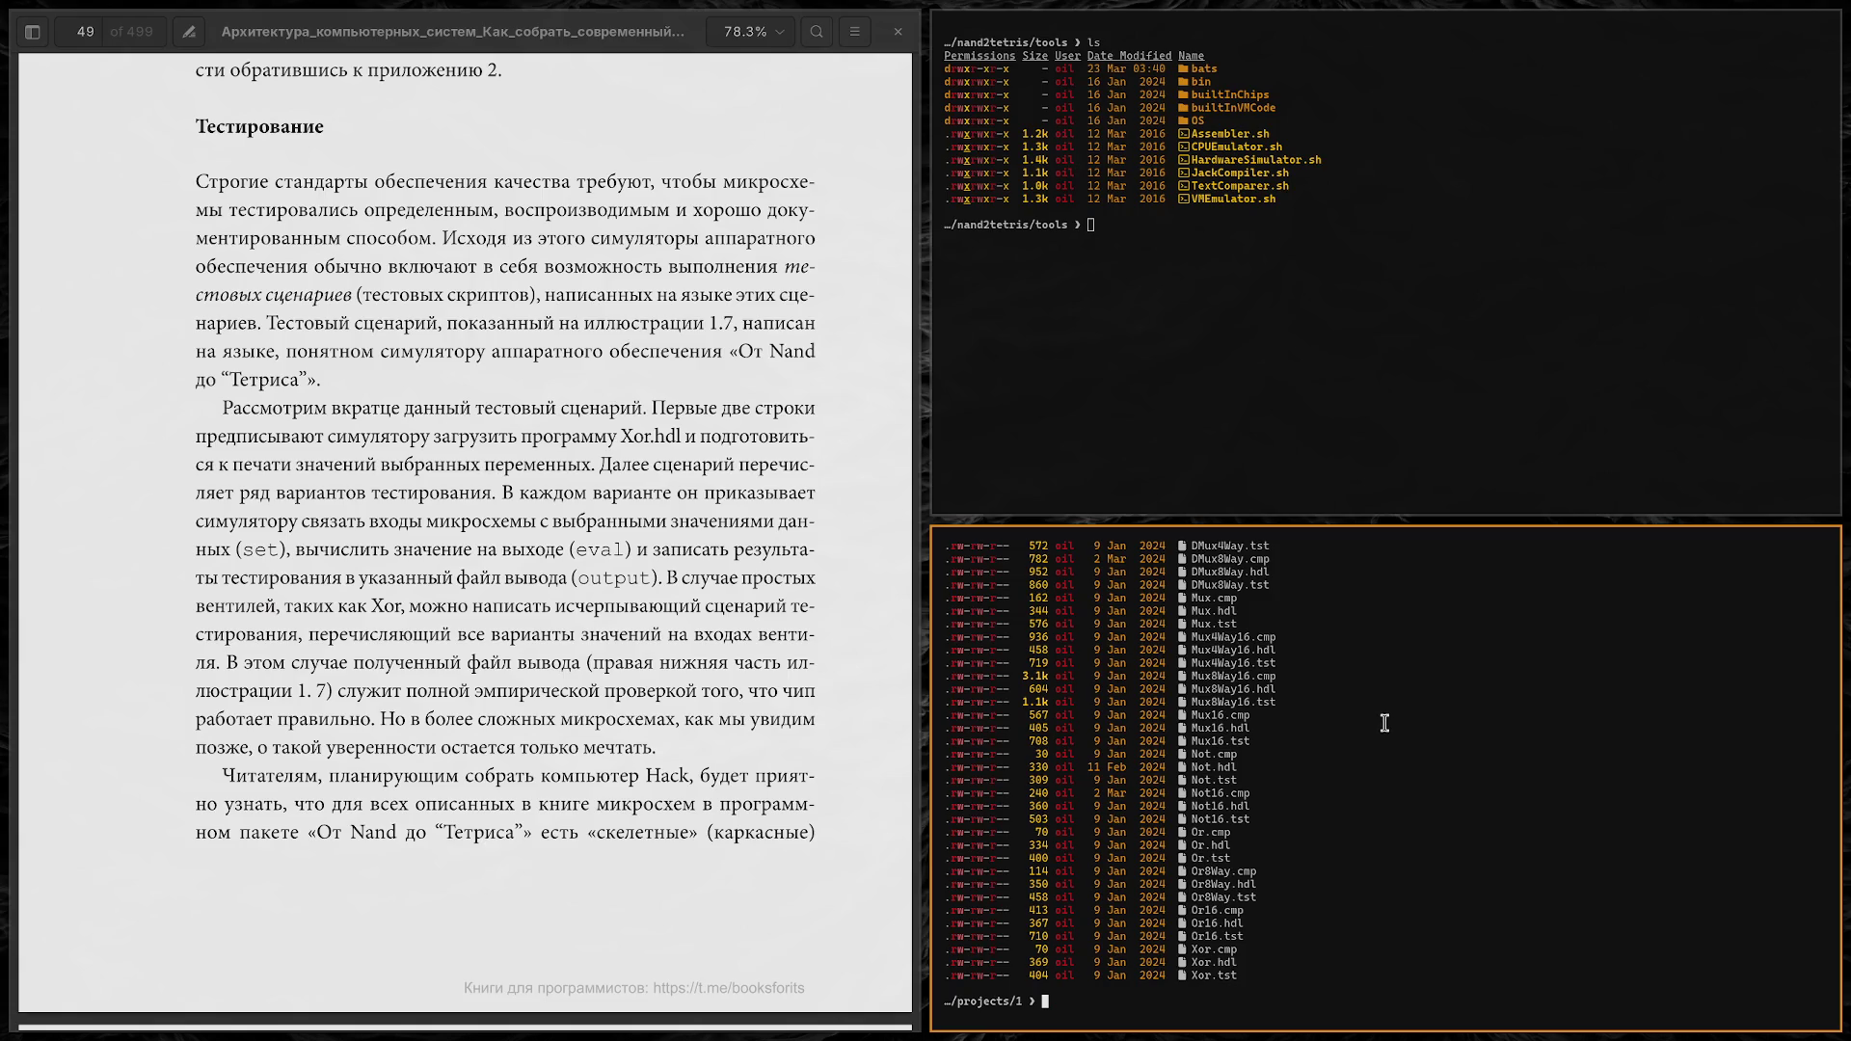
{"action": "scroll", "coordinate": [1384, 723], "scroll_direction": "up", "scroll_amount": 2}
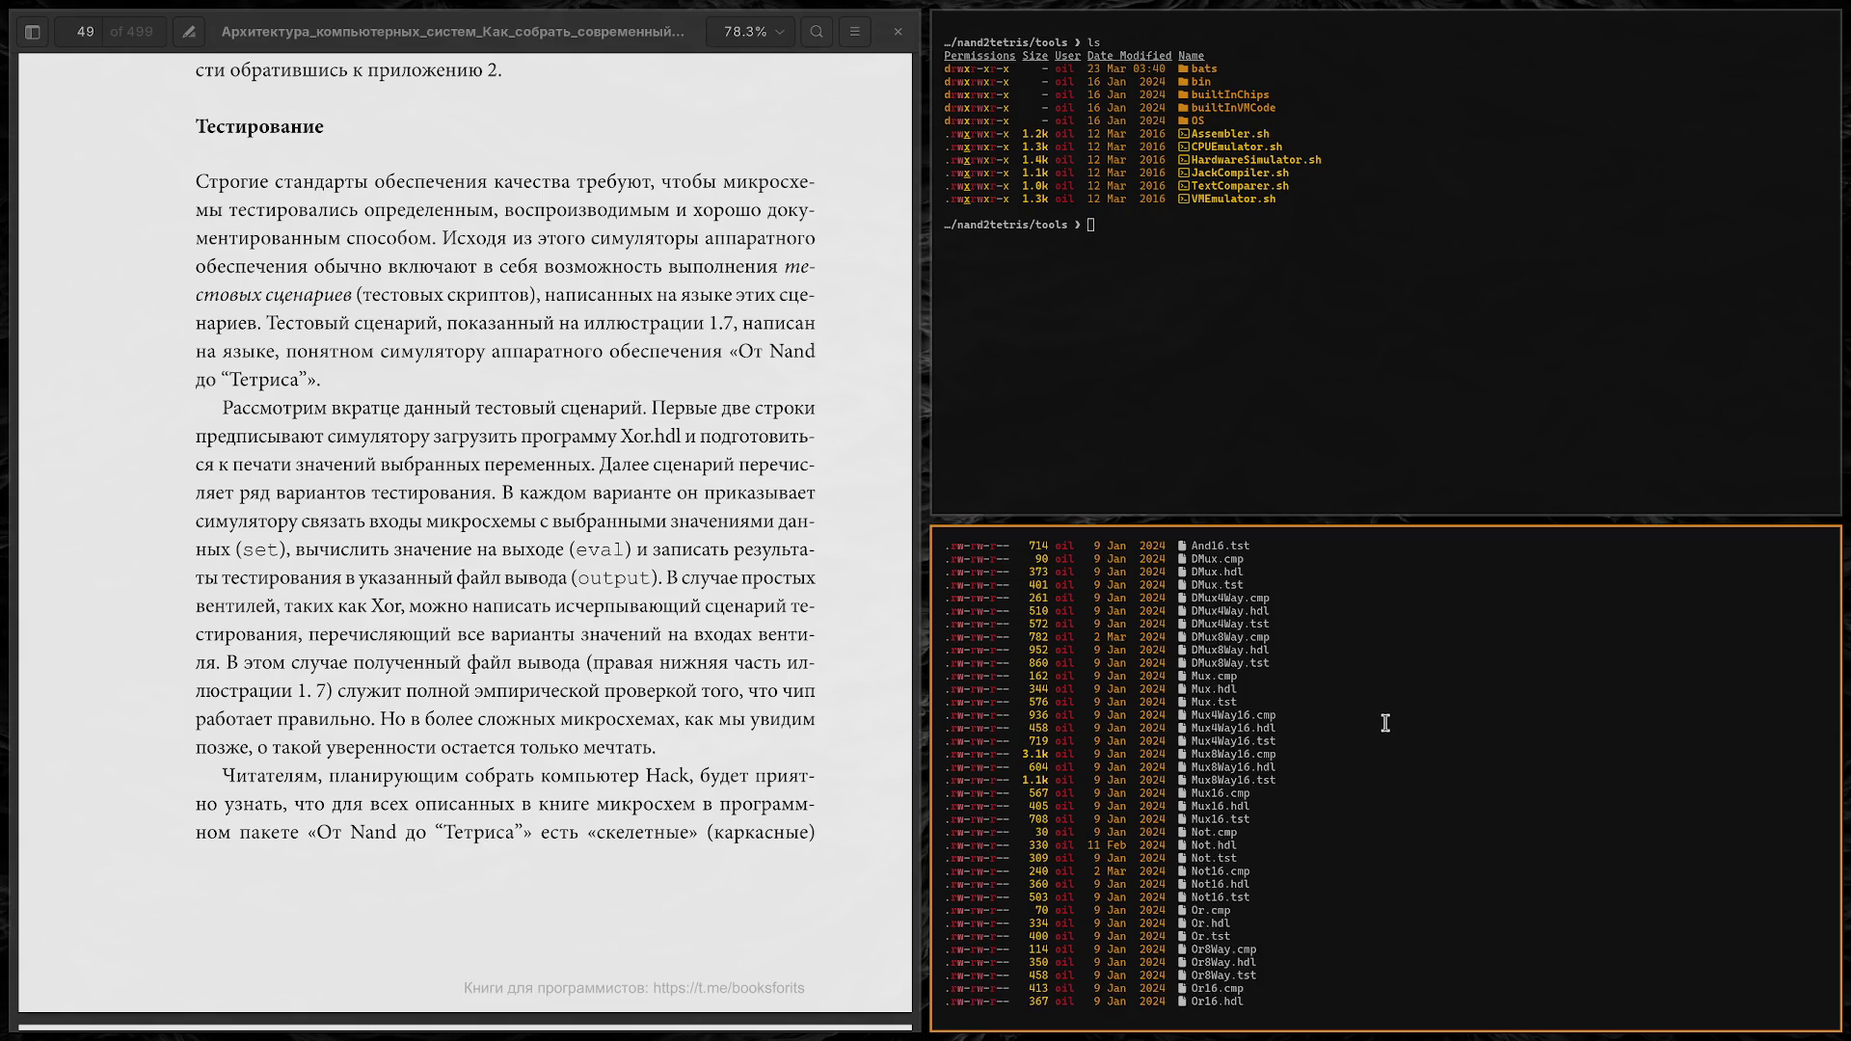
{"action": "scroll", "coordinate": [1384, 725], "scroll_direction": "up", "scroll_amount": 4}
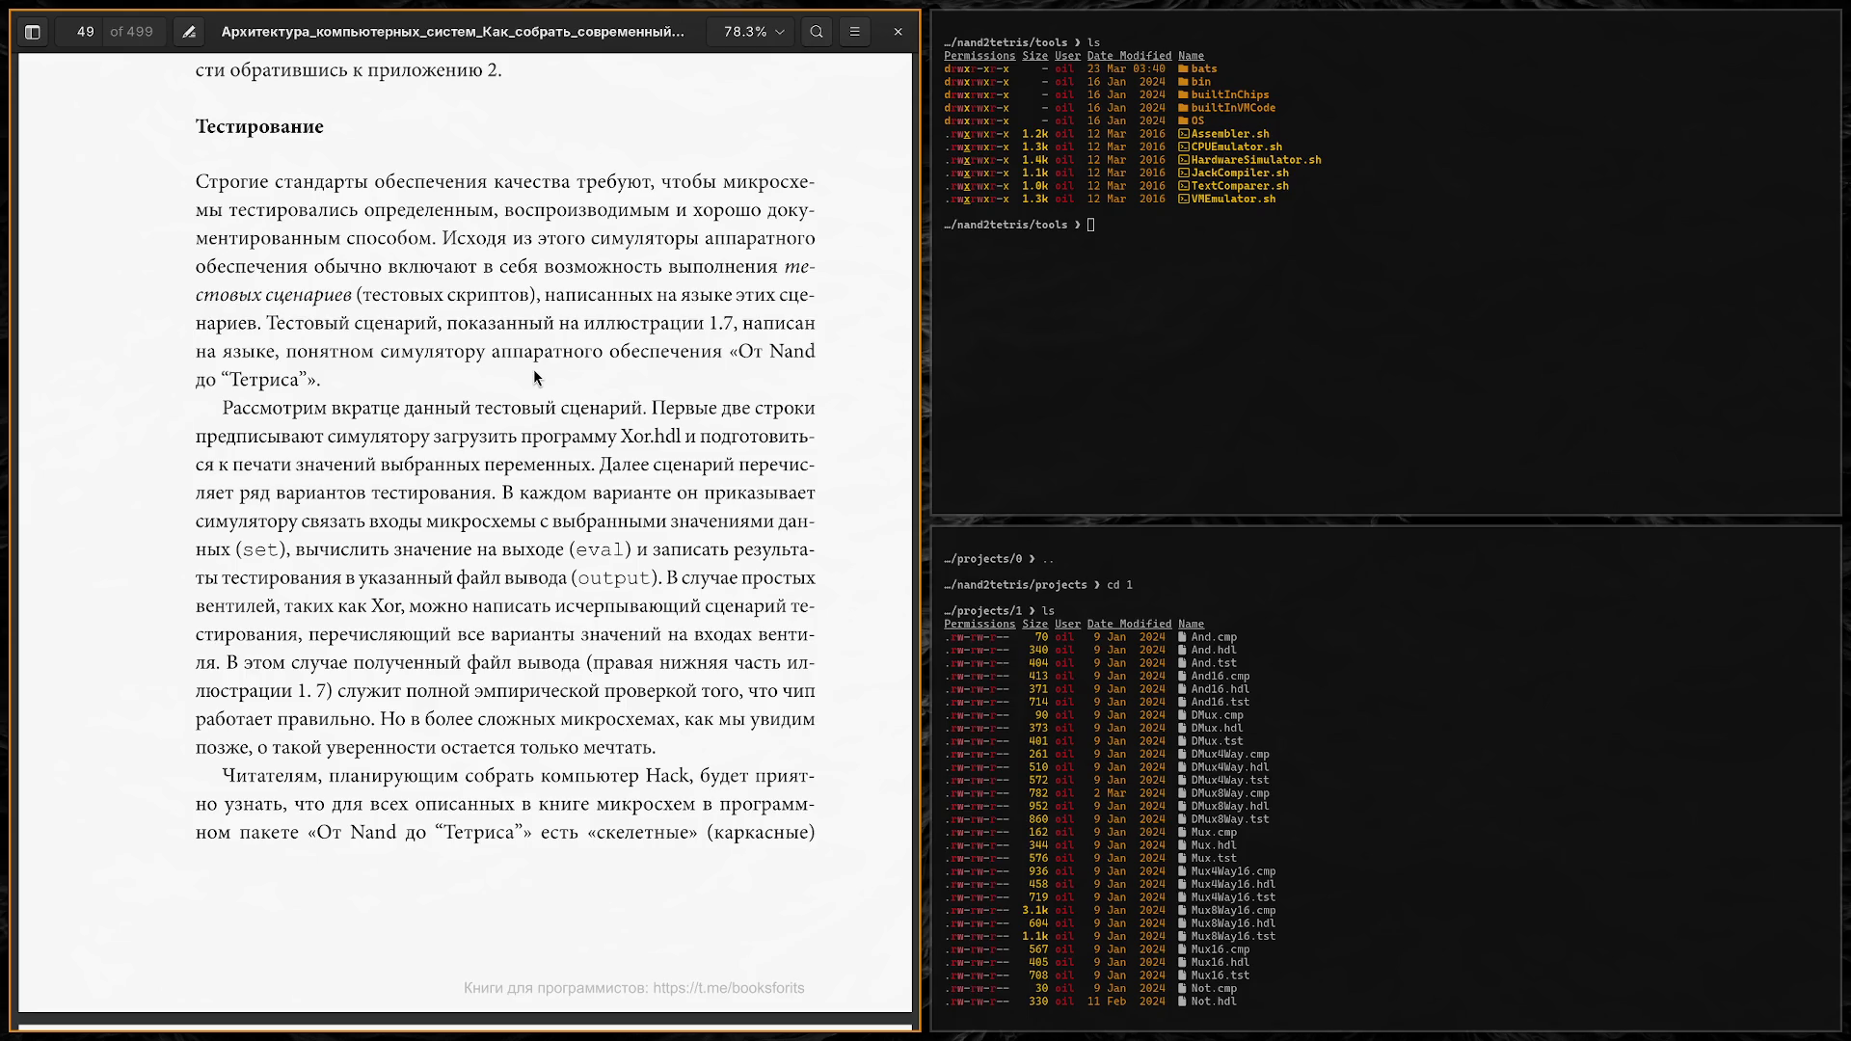
{"action": "key", "text": "super+Right"}
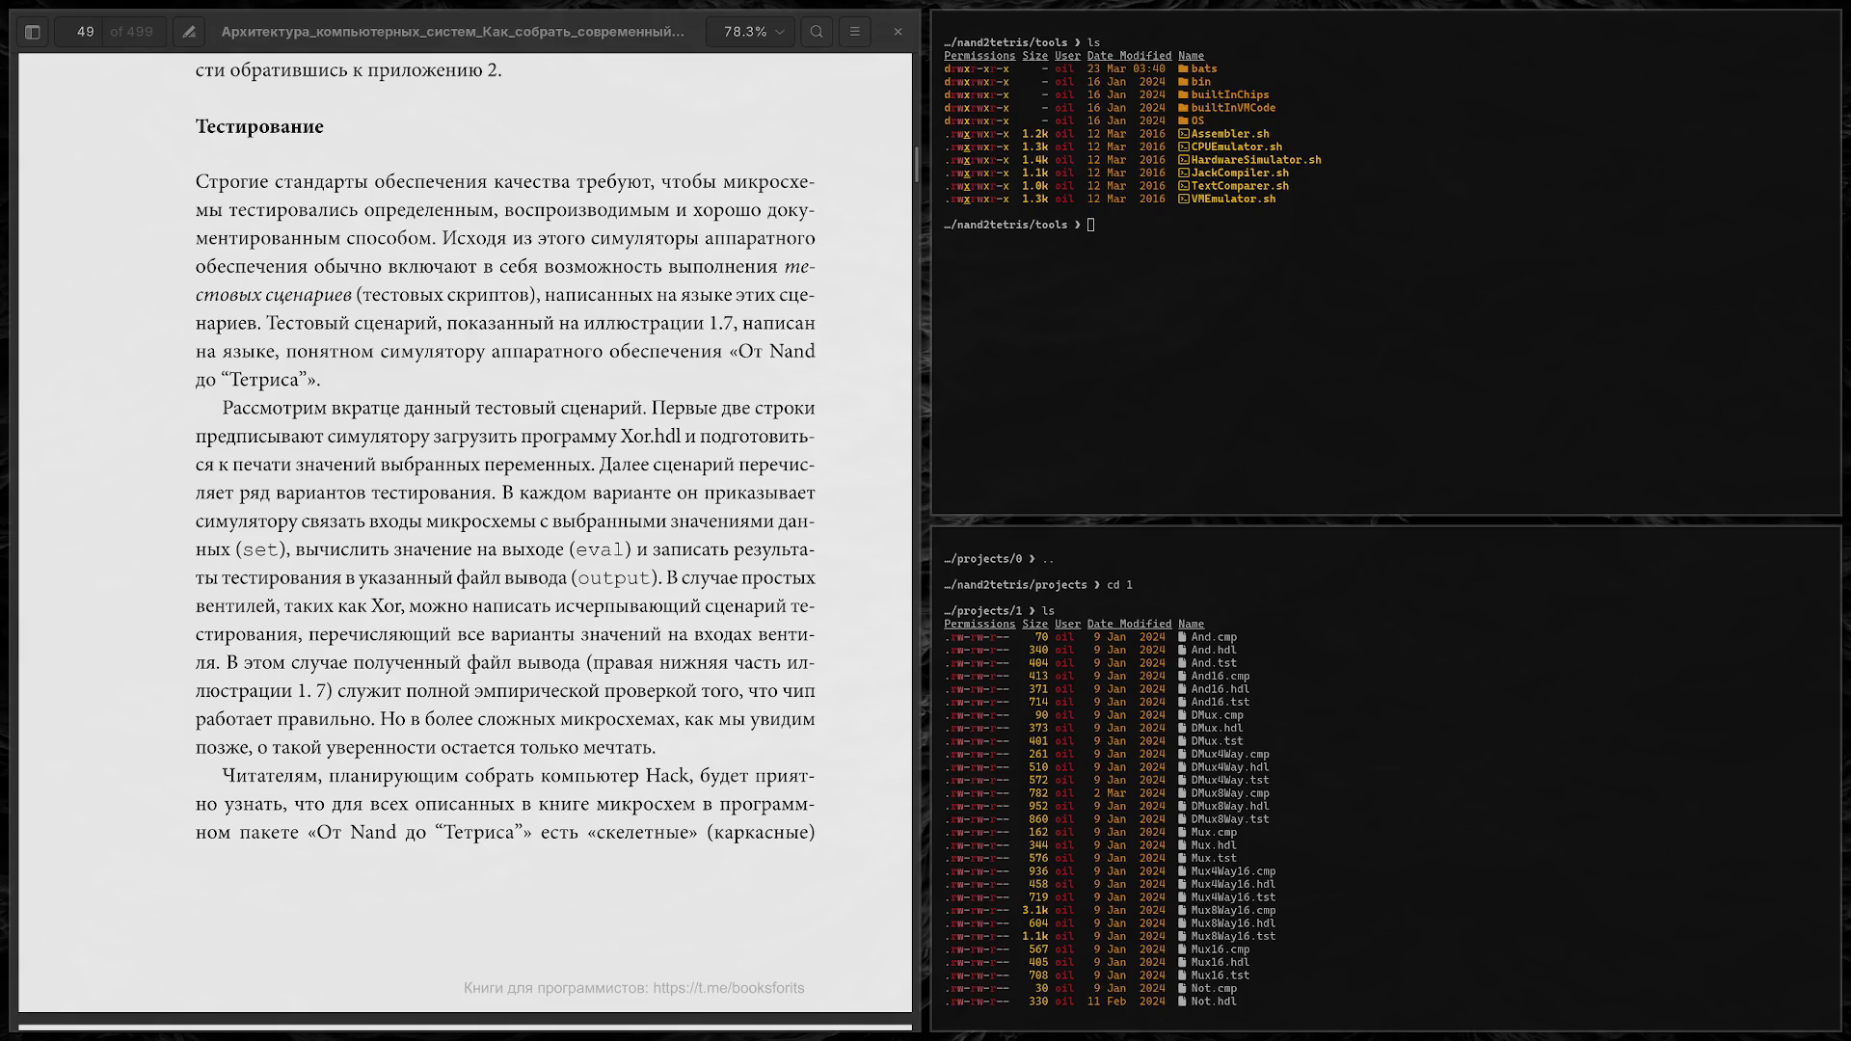
{"action": "left_click", "coordinate": [1061, 567]}
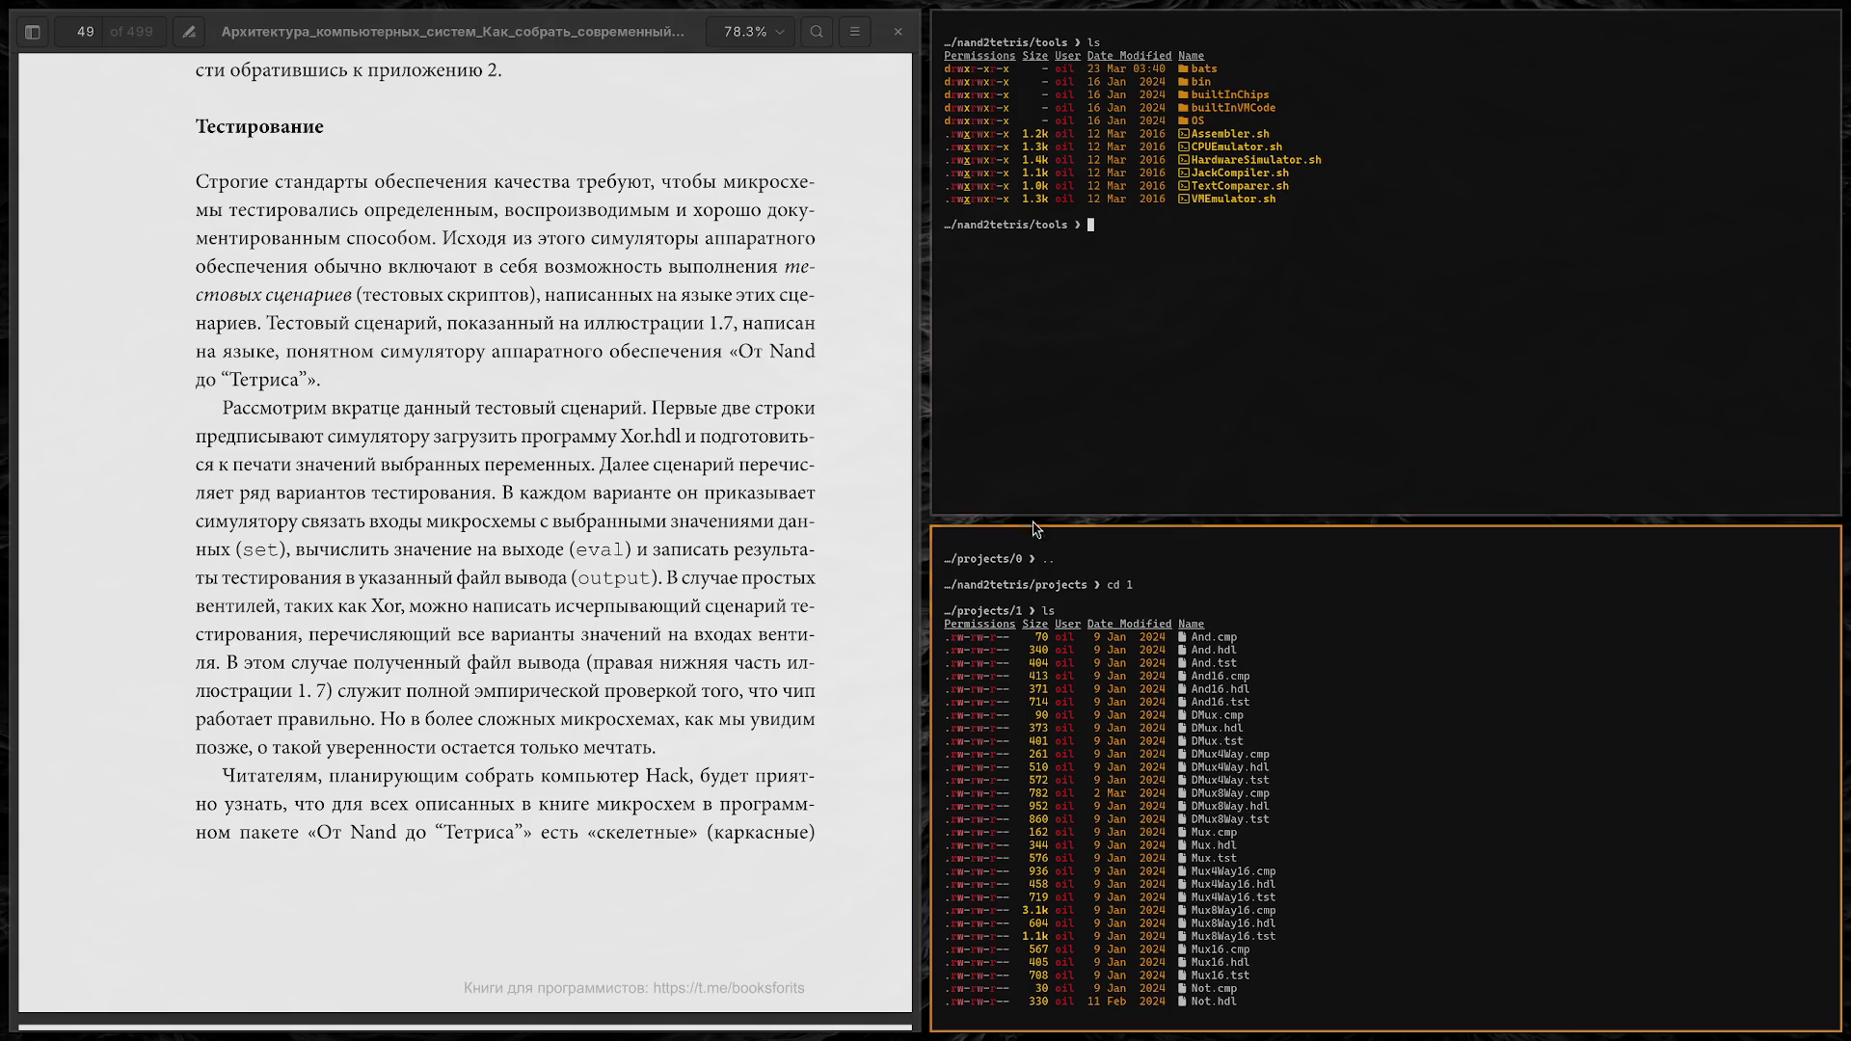
{"action": "mouse_move", "coordinate": [961, 519]}
{"action": "mouse_move", "coordinate": [411, 444]}
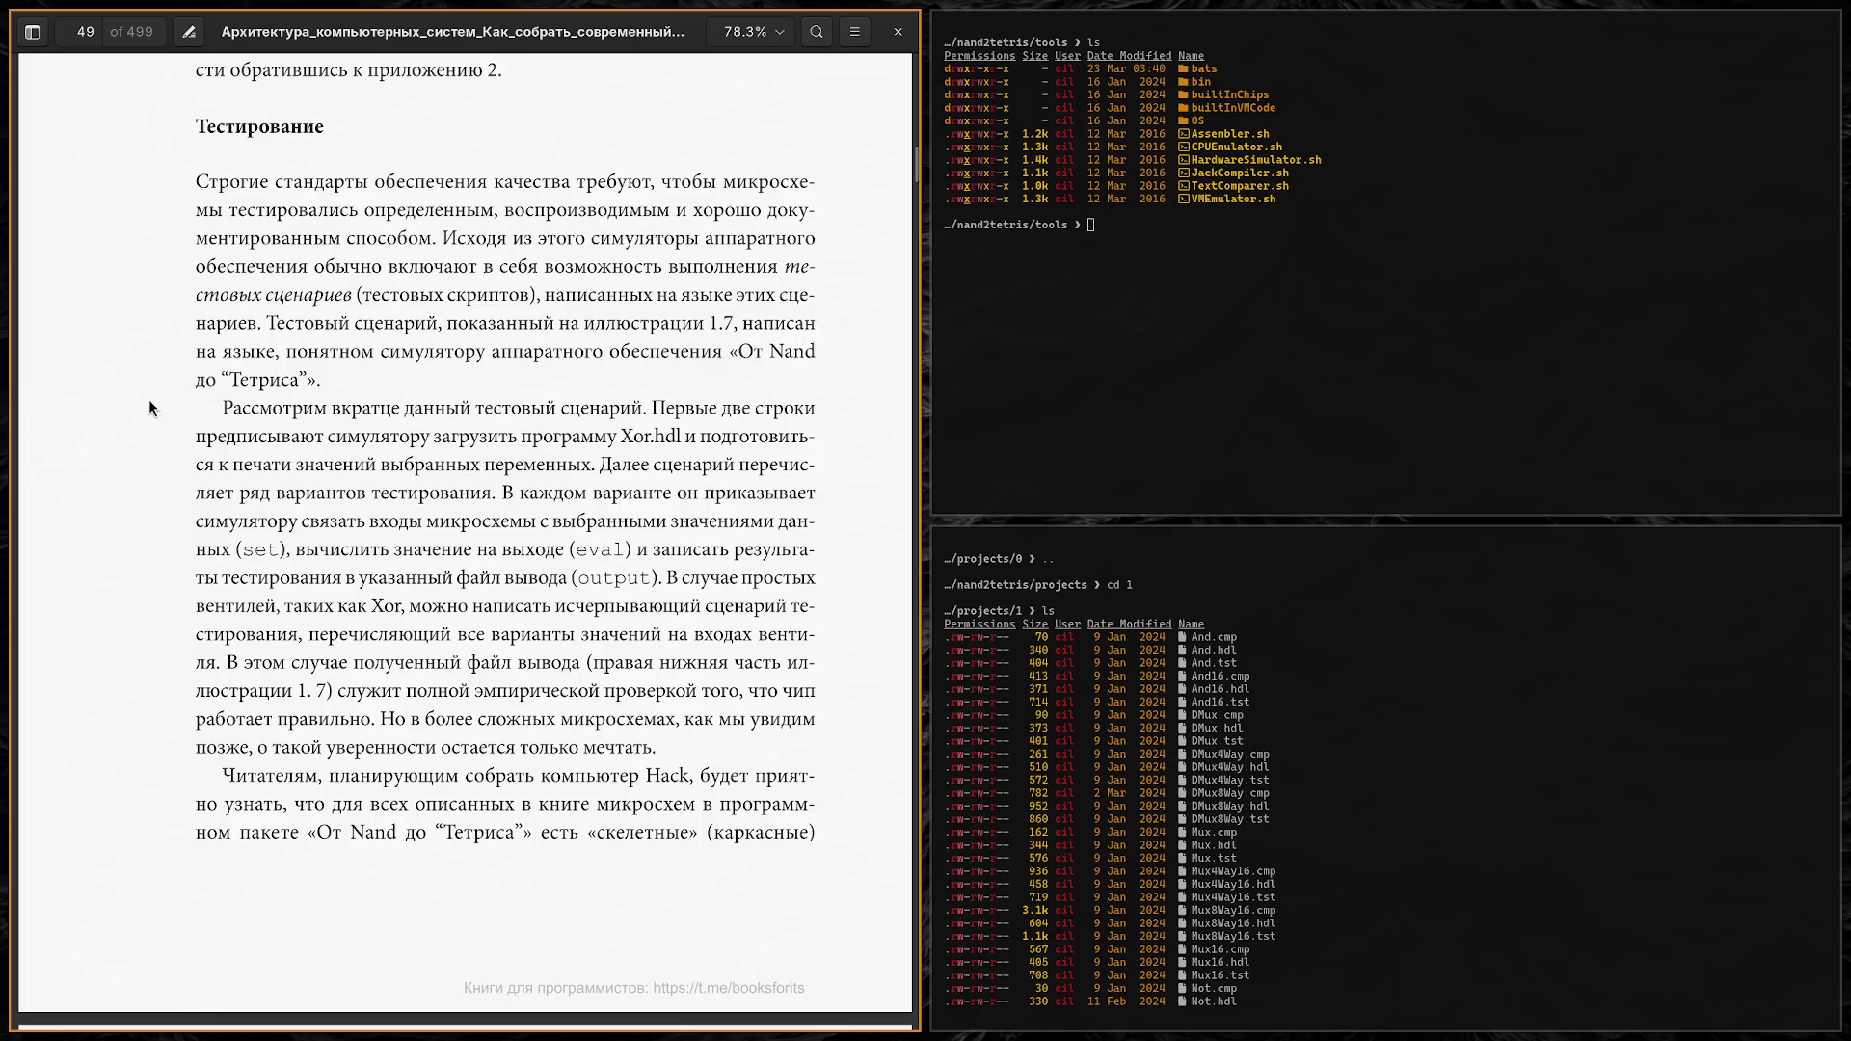
{"action": "scroll", "coordinate": [147, 398], "scroll_direction": "down", "scroll_amount": 3}
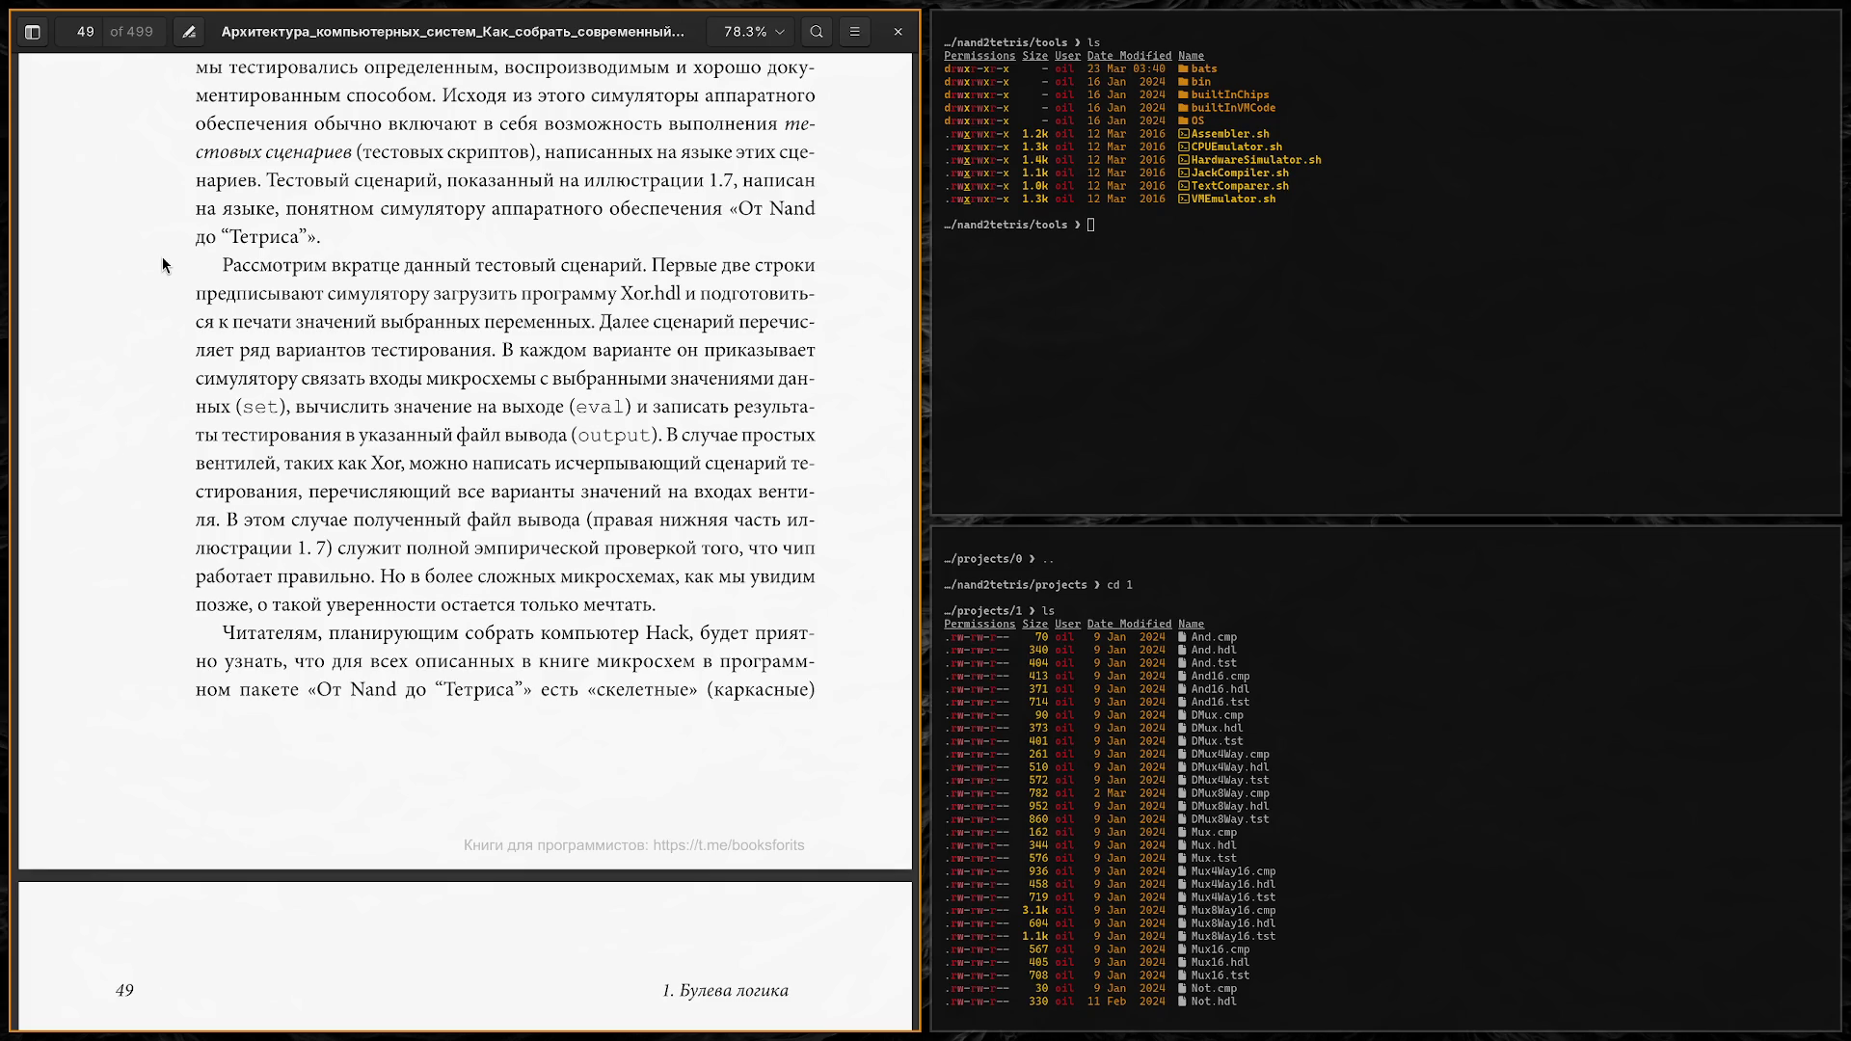
{"action": "scroll", "coordinate": [164, 263], "scroll_direction": "up", "scroll_amount": 15}
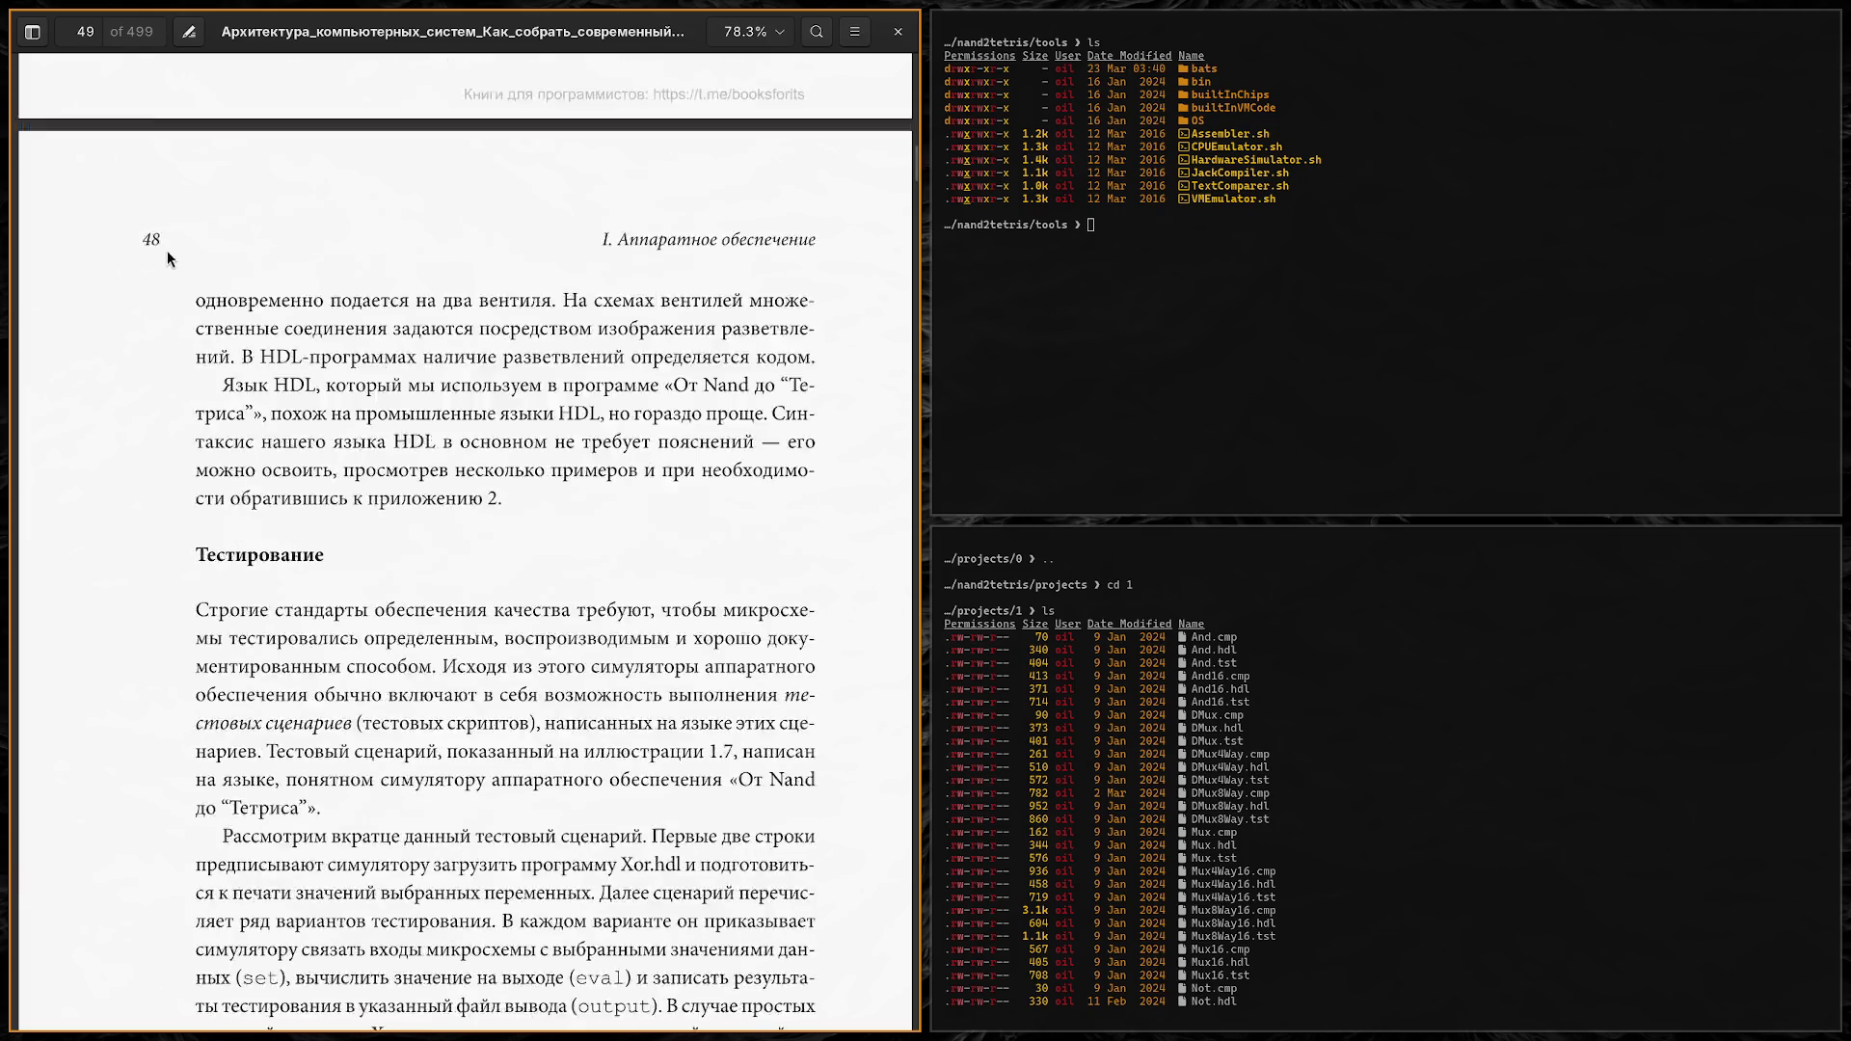
{"action": "scroll", "coordinate": [164, 260], "scroll_direction": "up", "scroll_amount": 2}
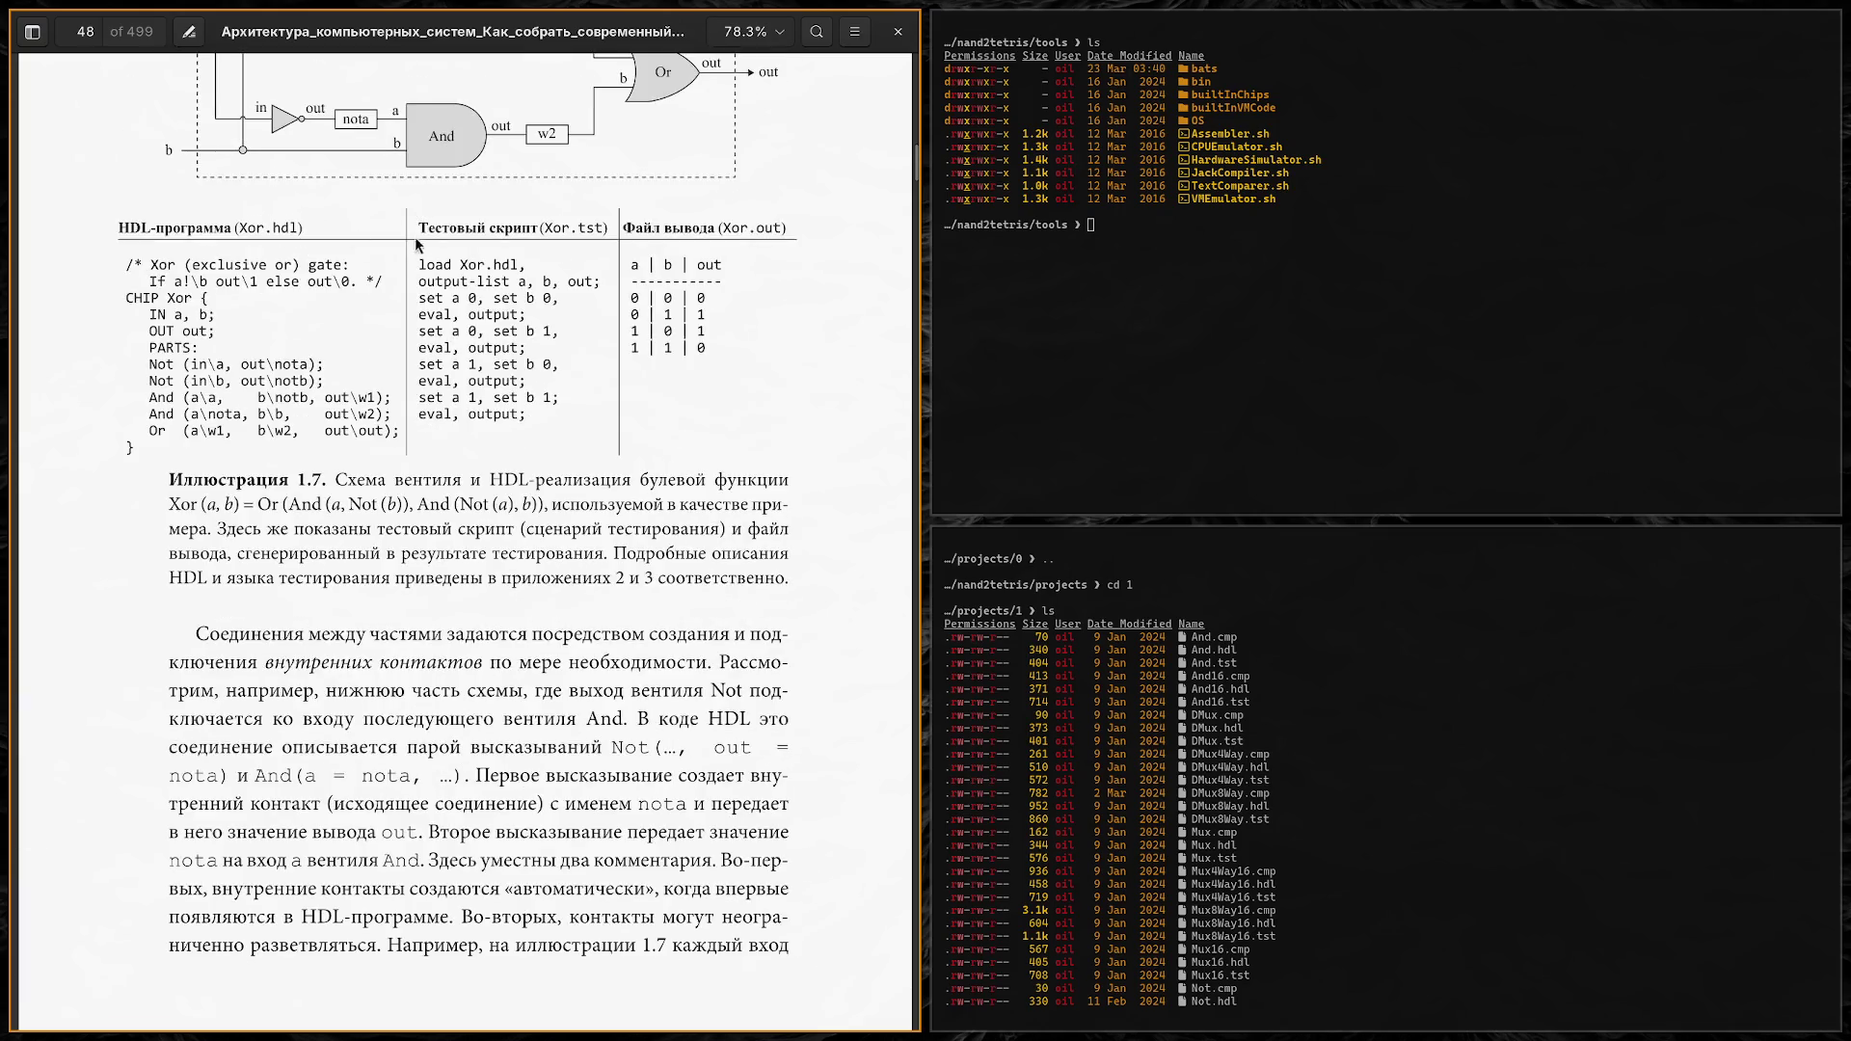
{"action": "left_click_drag", "start_coordinate": [434, 282], "coordinate": [604, 280]}
{"action": "left_click", "coordinate": [604, 281]}
{"action": "scroll", "coordinate": [446, 382], "scroll_direction": "down", "scroll_amount": 10}
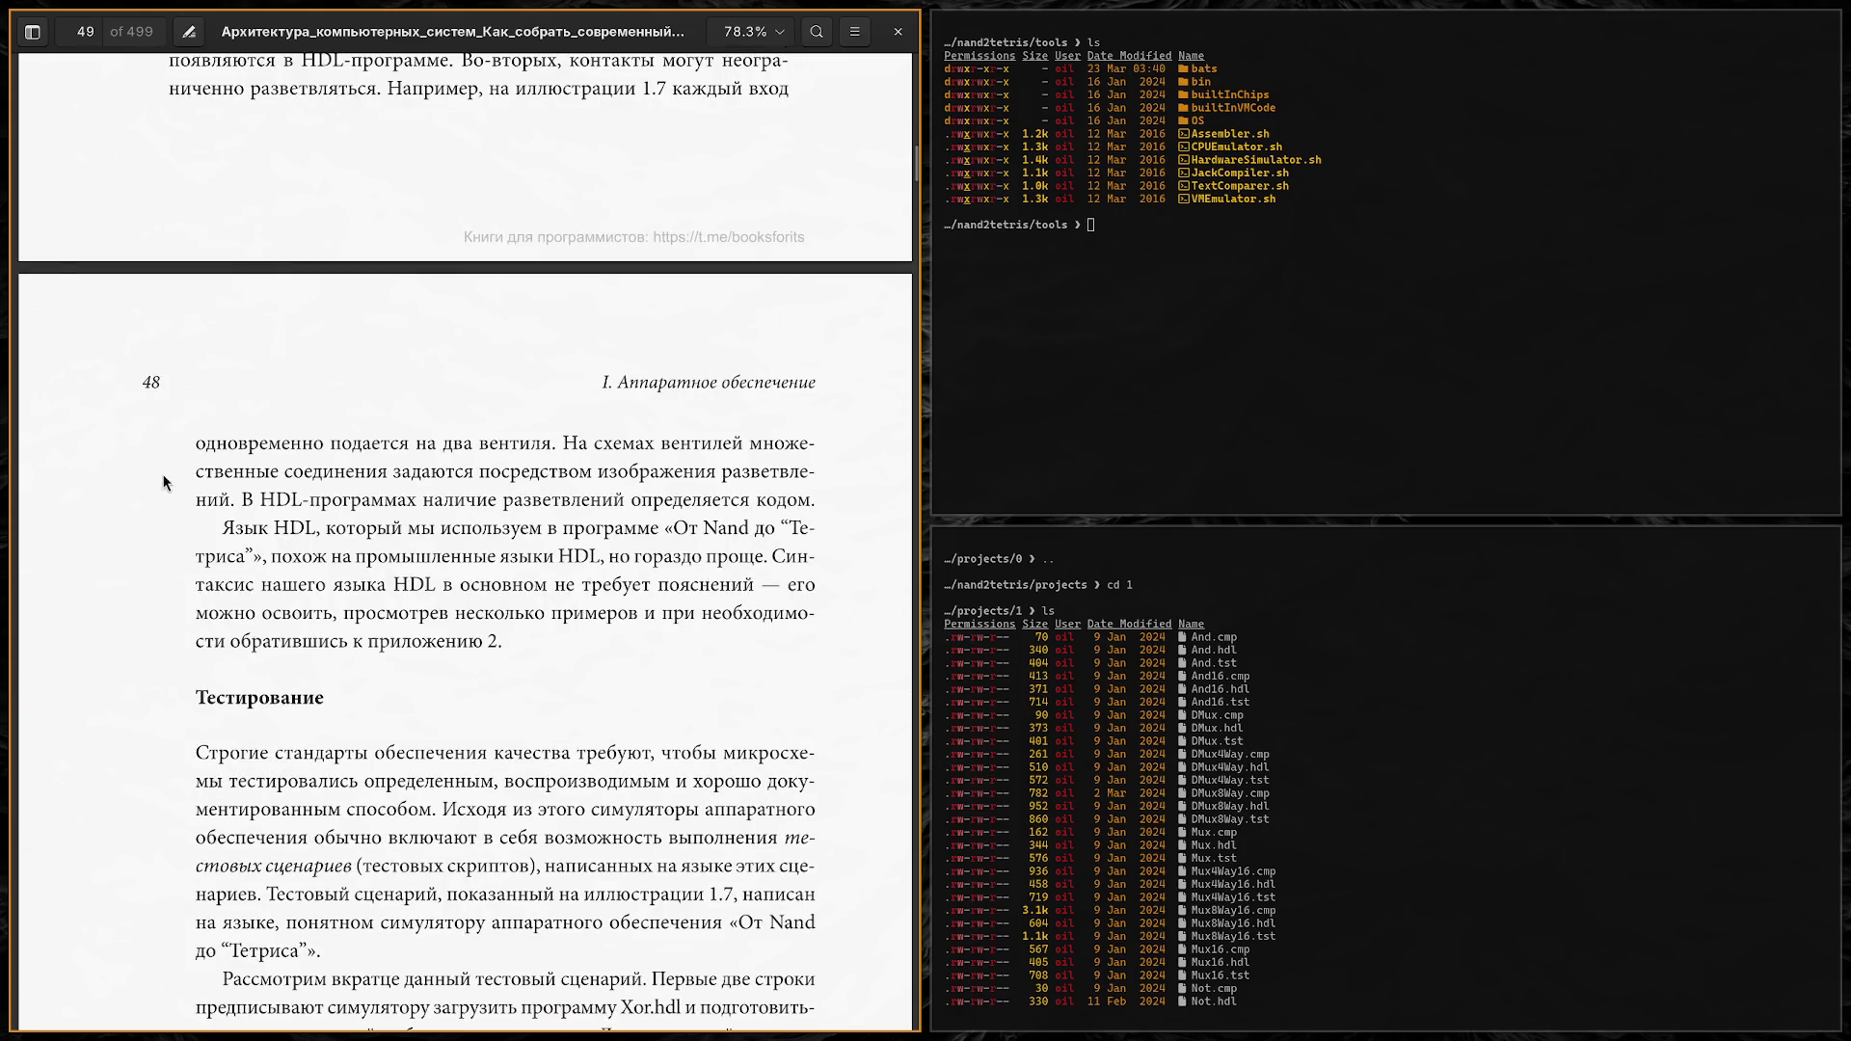
{"action": "scroll", "coordinate": [165, 454], "scroll_direction": "down", "scroll_amount": 4}
{"action": "scroll", "coordinate": [166, 436], "scroll_direction": "down", "scroll_amount": 3}
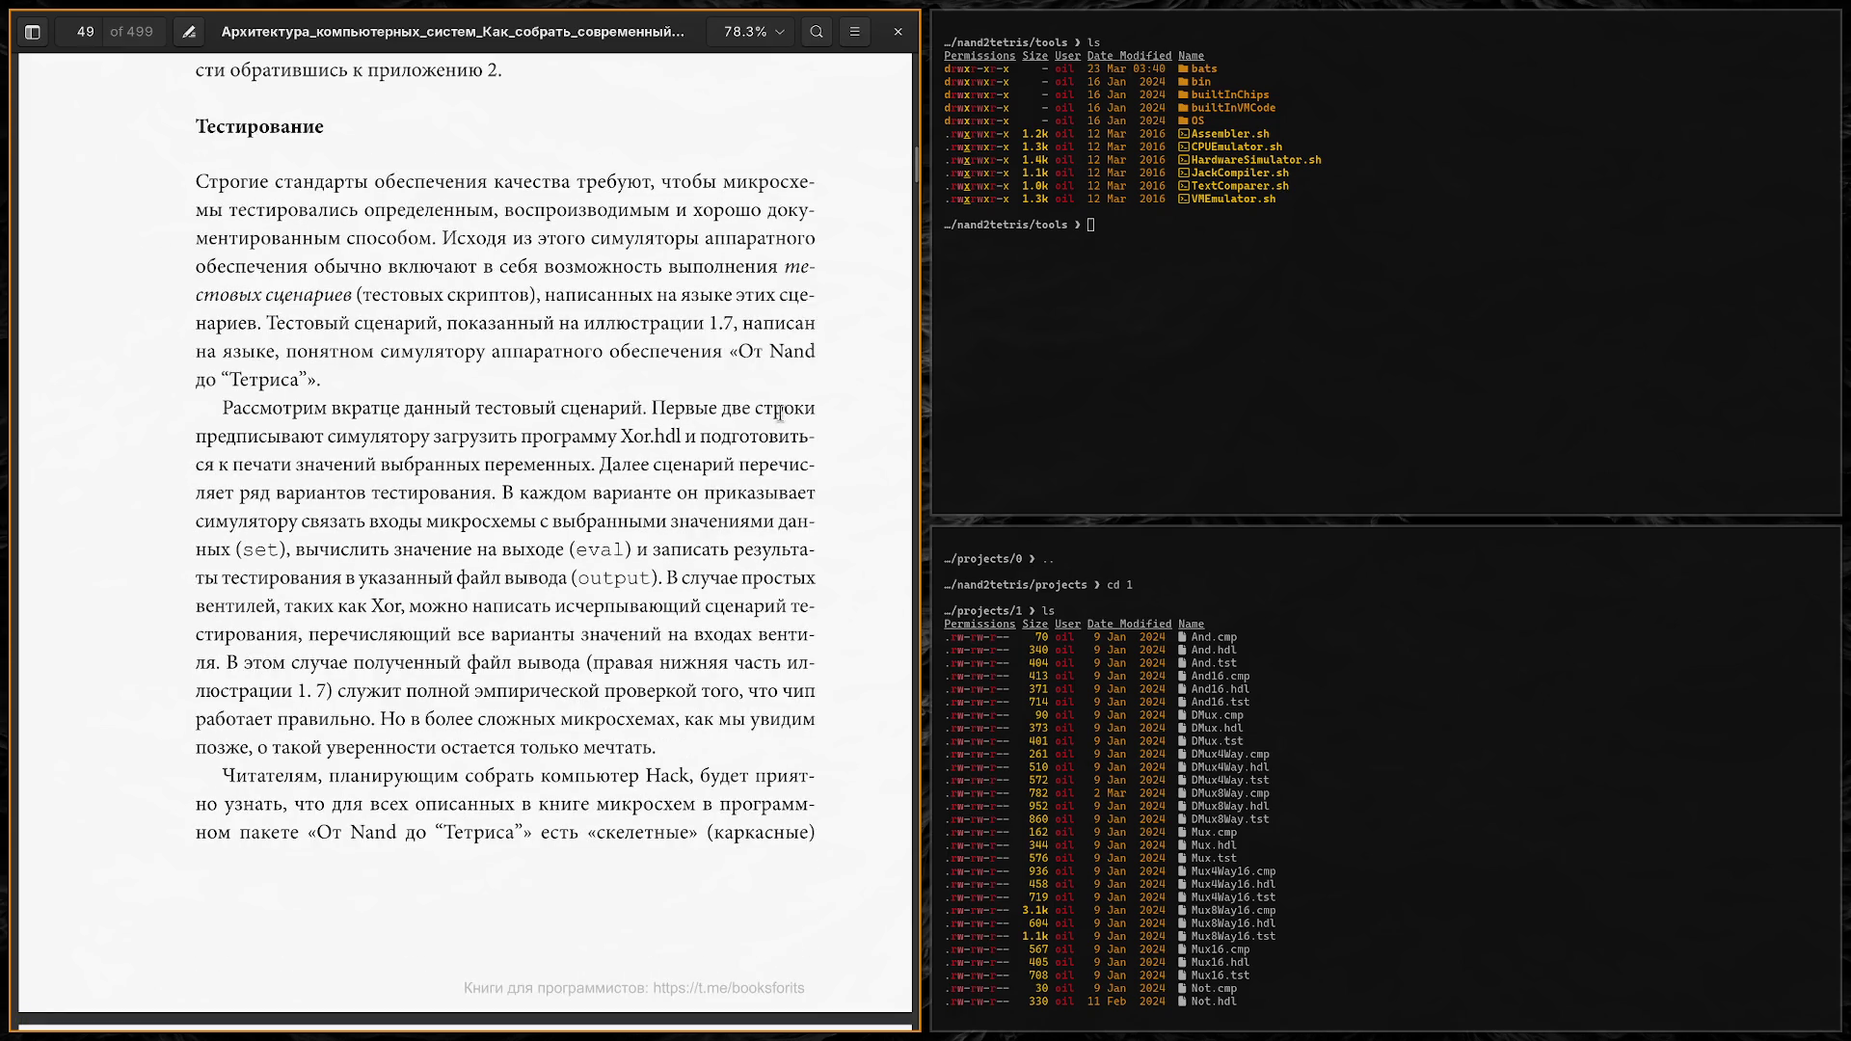
{"action": "scroll", "coordinate": [276, 442], "scroll_direction": "up", "scroll_amount": 15}
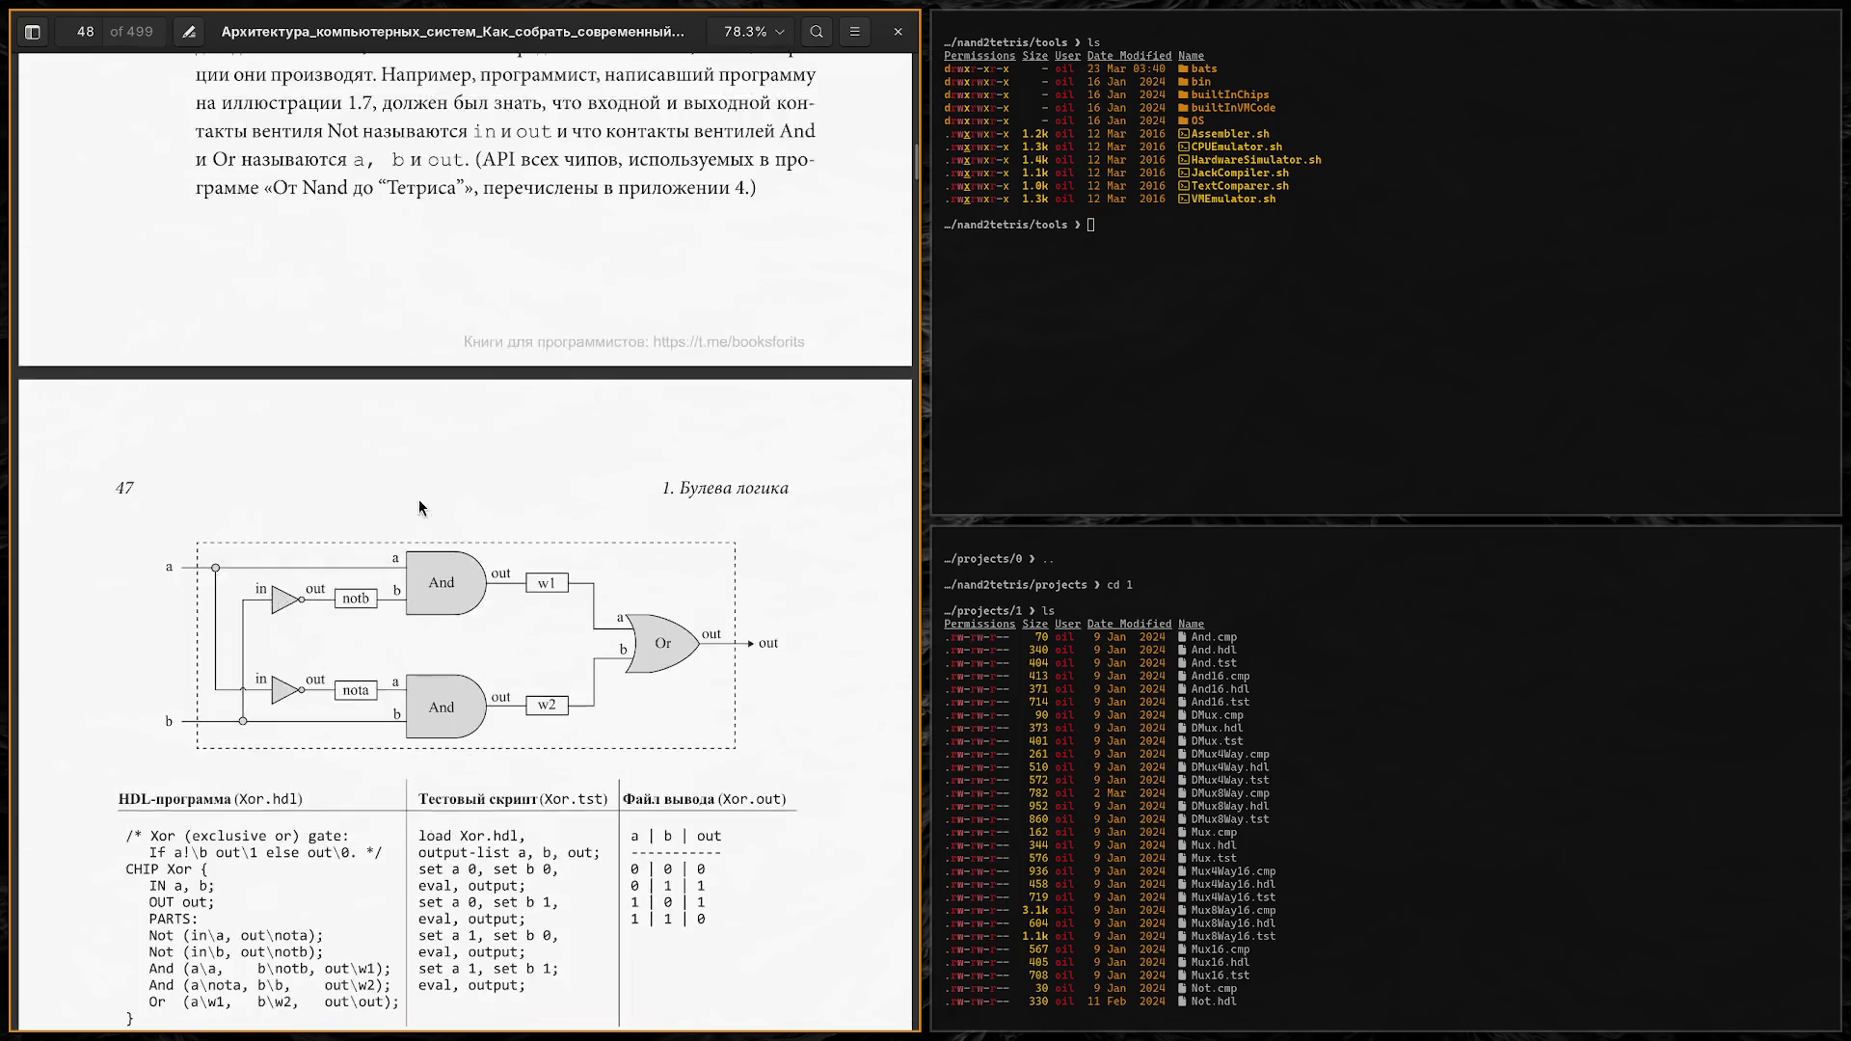
{"action": "scroll", "coordinate": [467, 511], "scroll_direction": "down", "scroll_amount": 3}
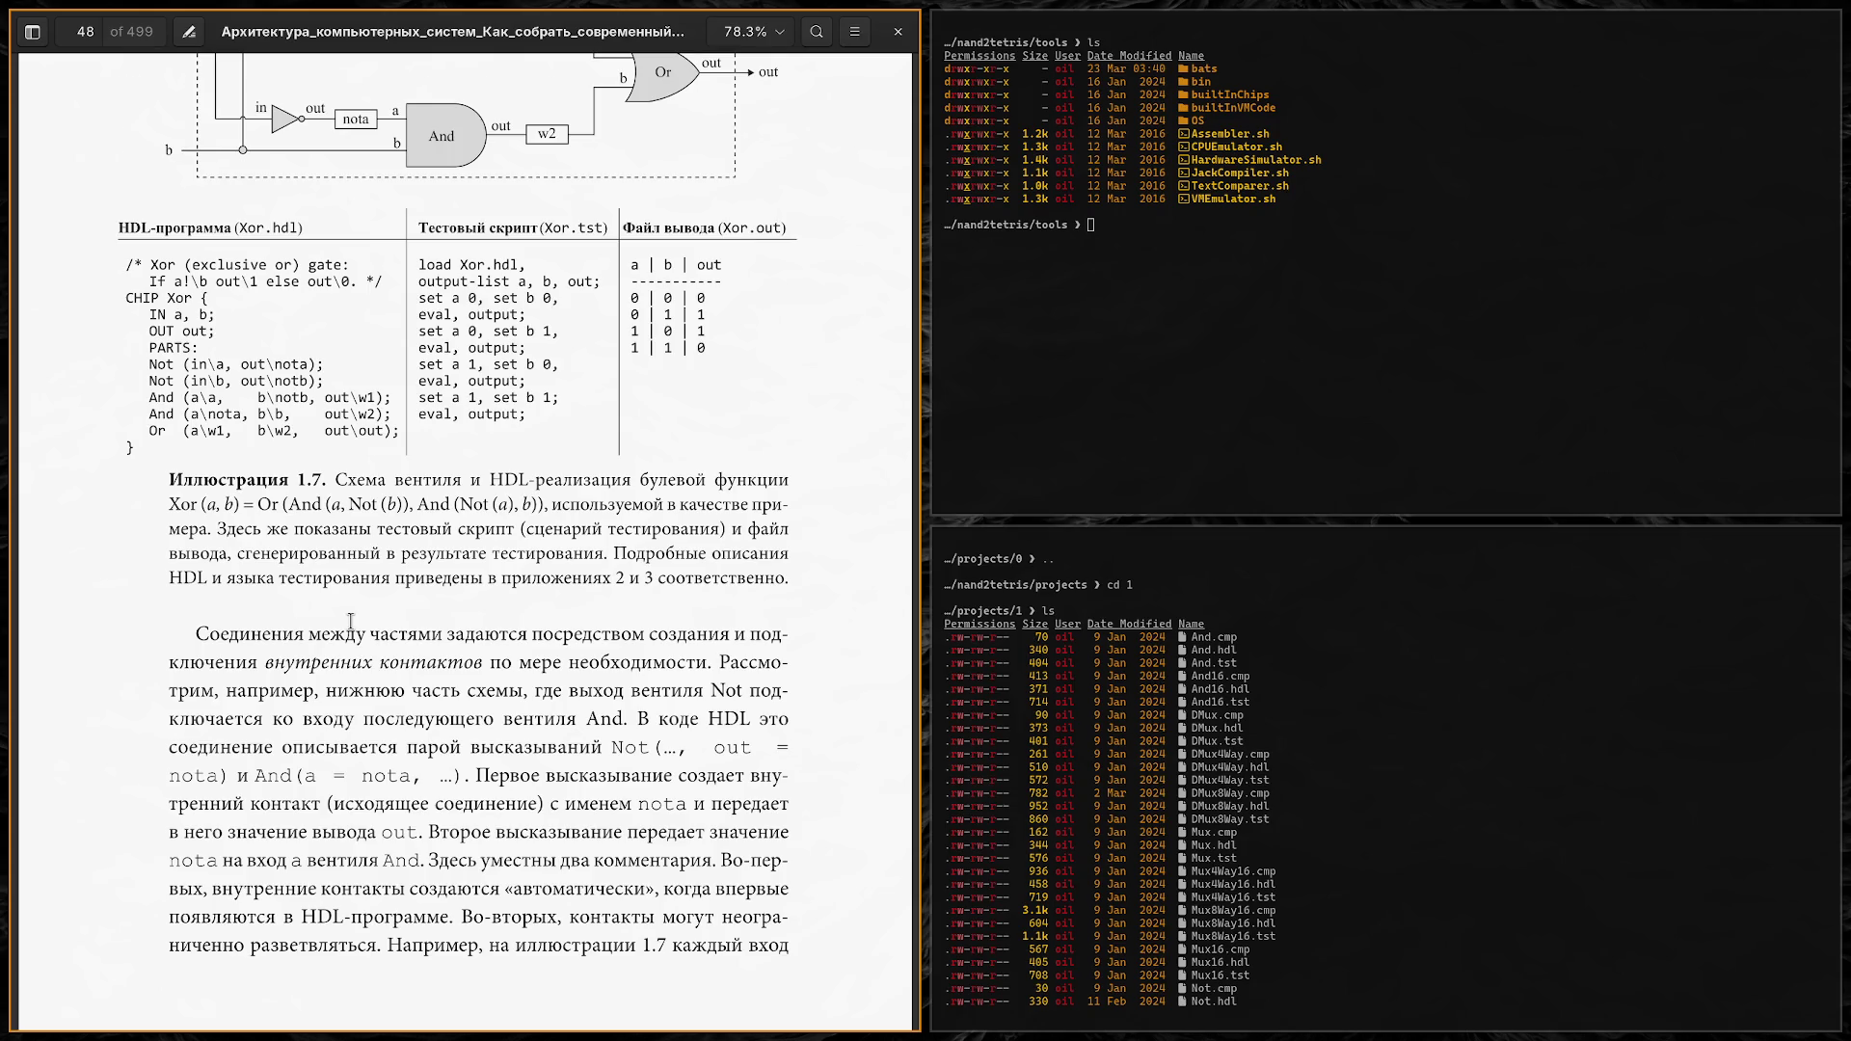
{"action": "scroll", "coordinate": [351, 620], "scroll_direction": "down", "scroll_amount": 10}
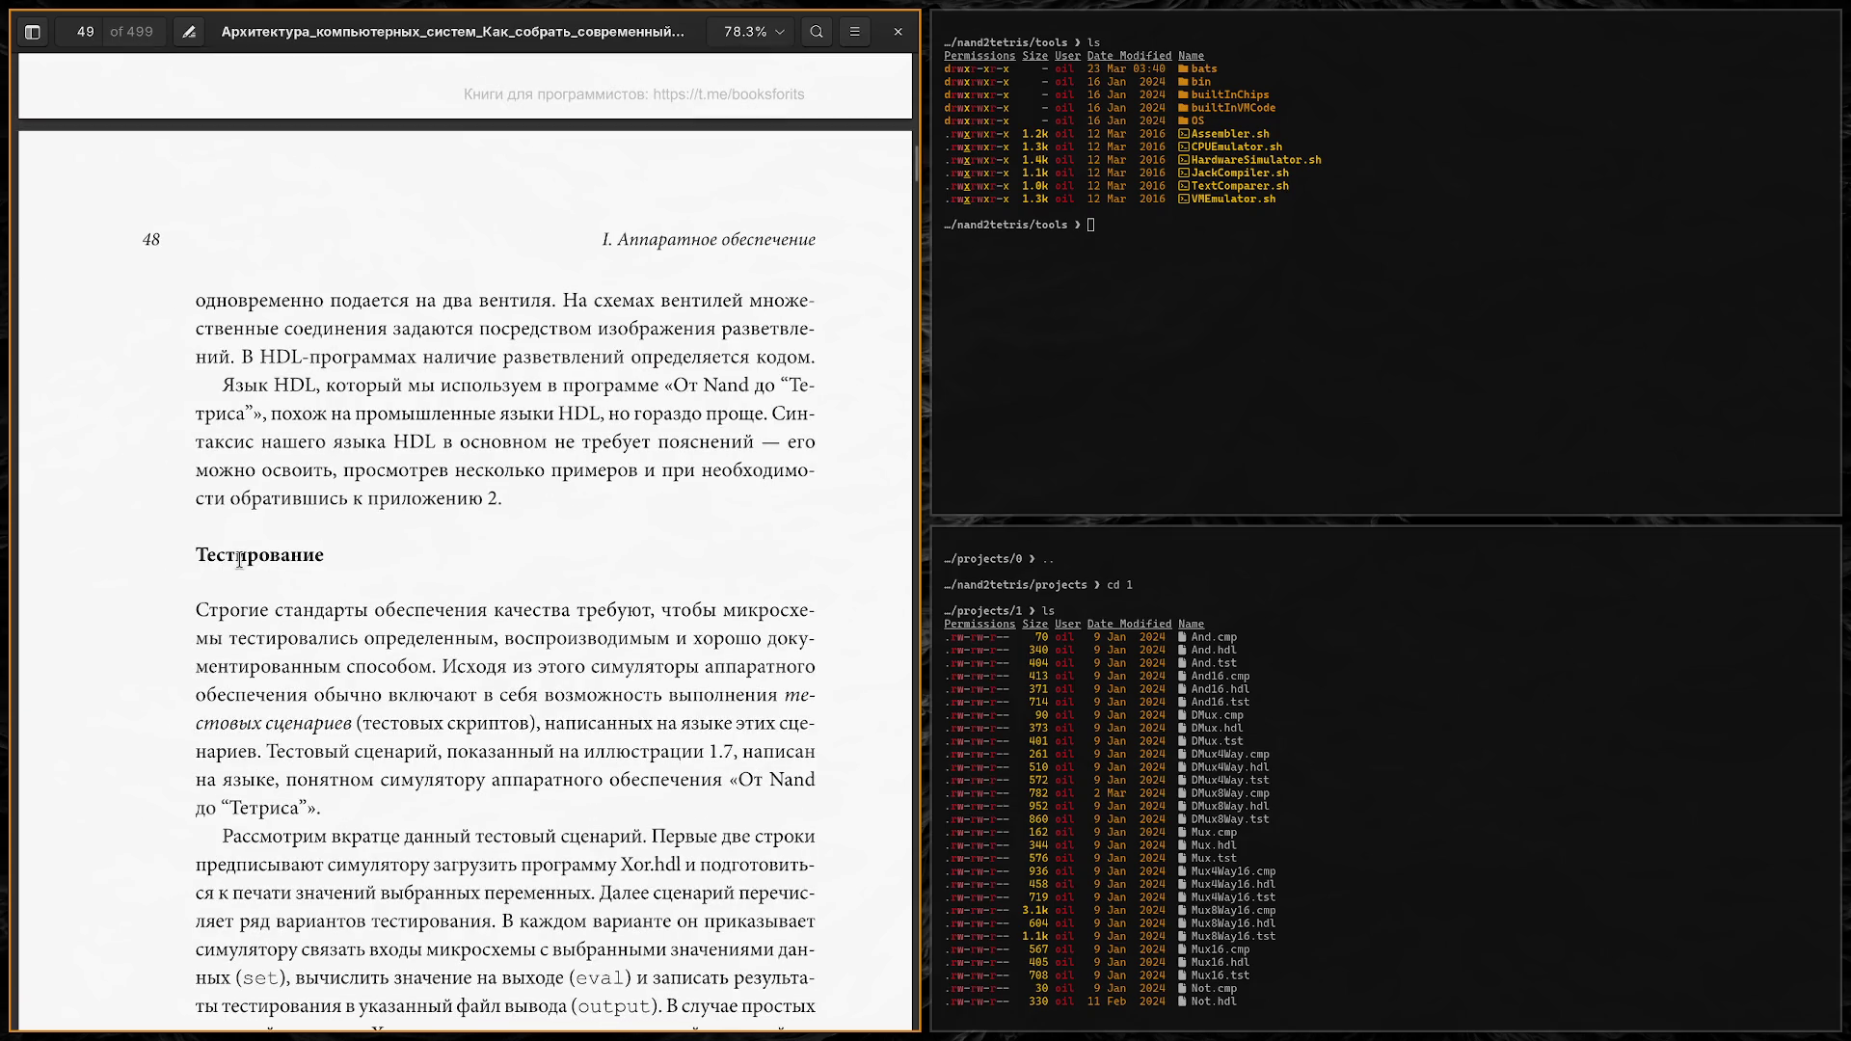
{"action": "scroll", "coordinate": [239, 560], "scroll_direction": "down", "scroll_amount": 3}
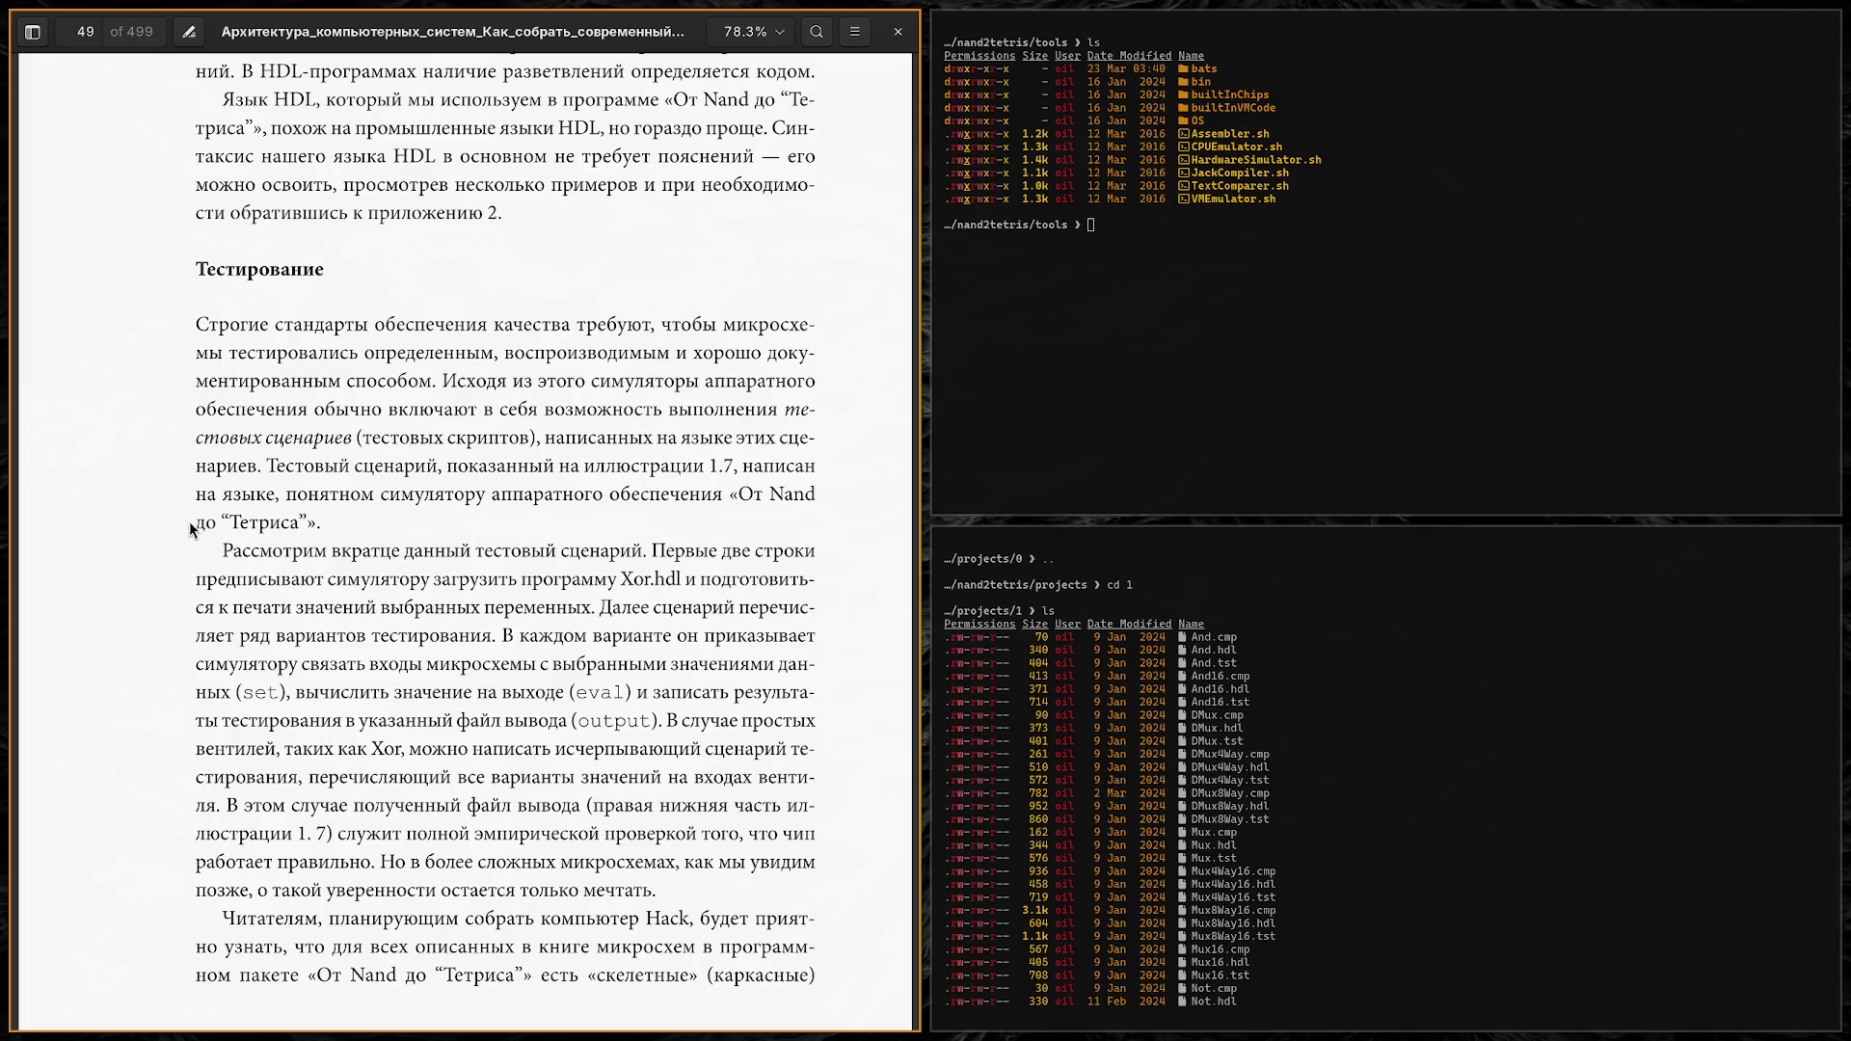
{"action": "left_click_drag", "start_coordinate": [193, 524], "coordinate": [333, 522]}
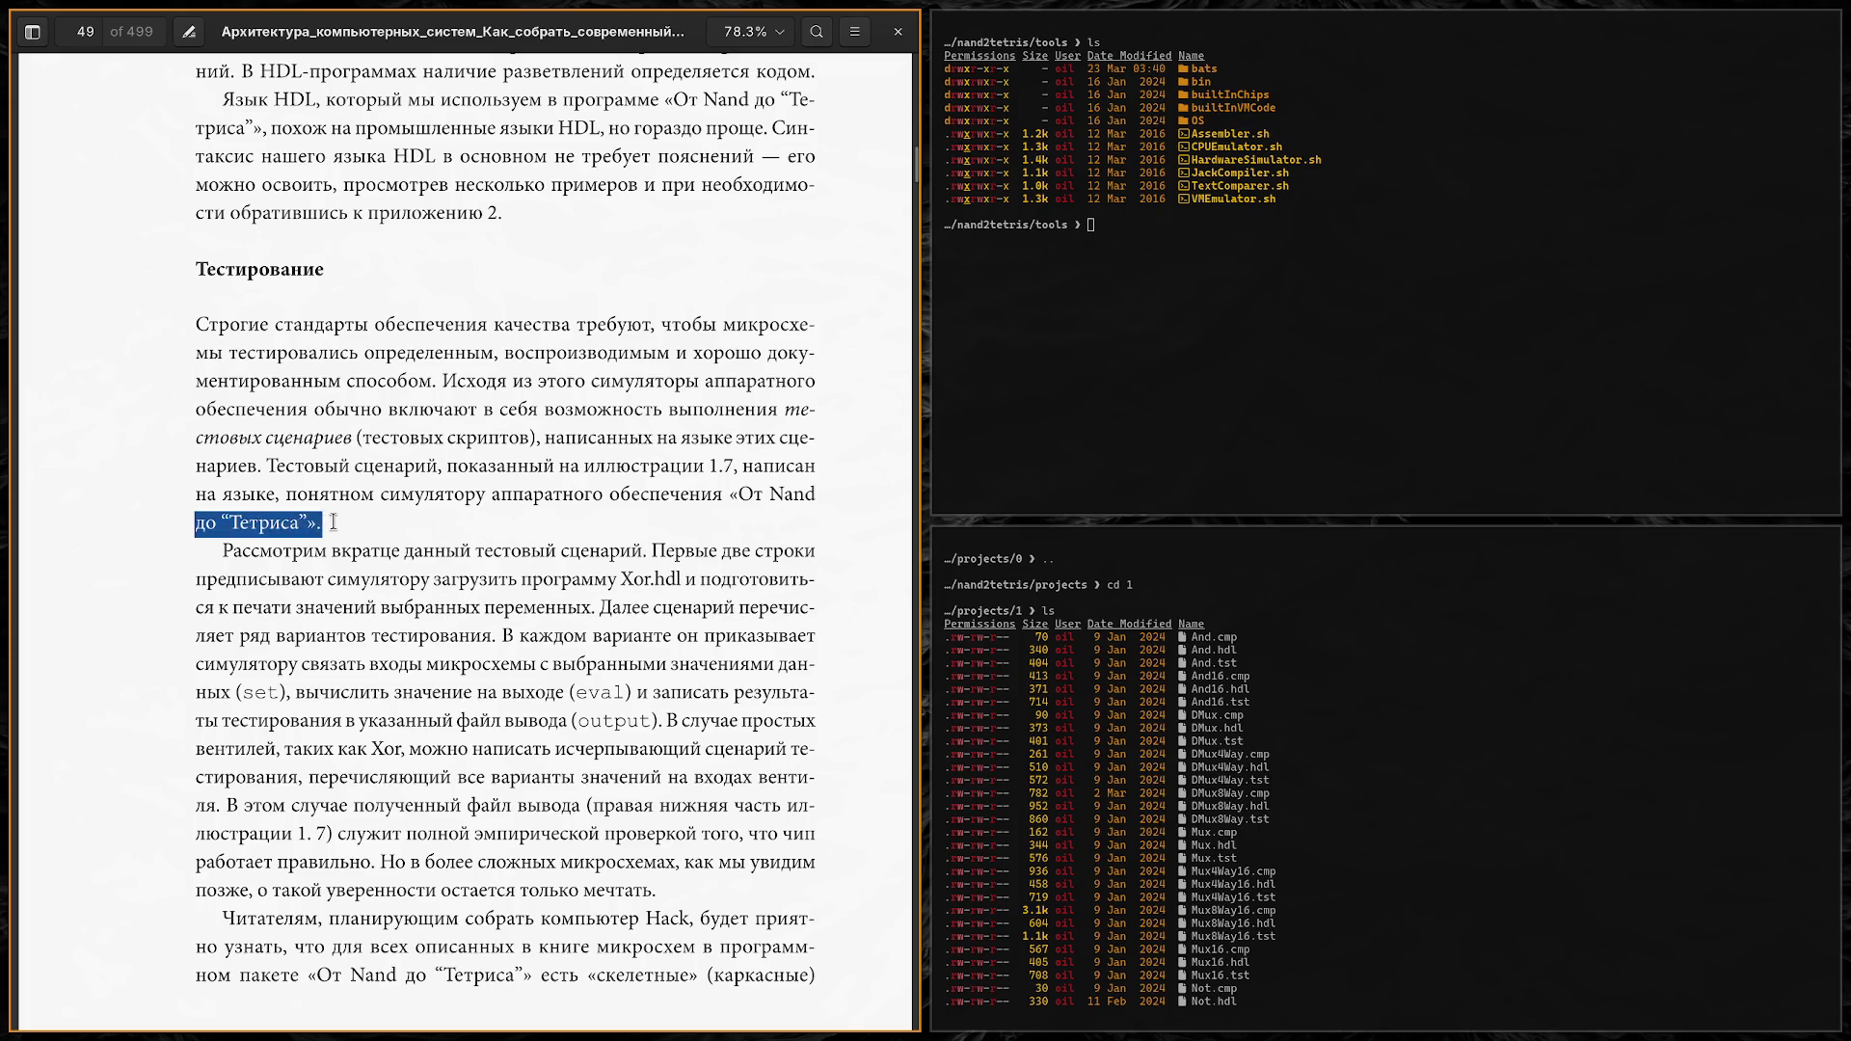
{"action": "left_click", "coordinate": [333, 522]}
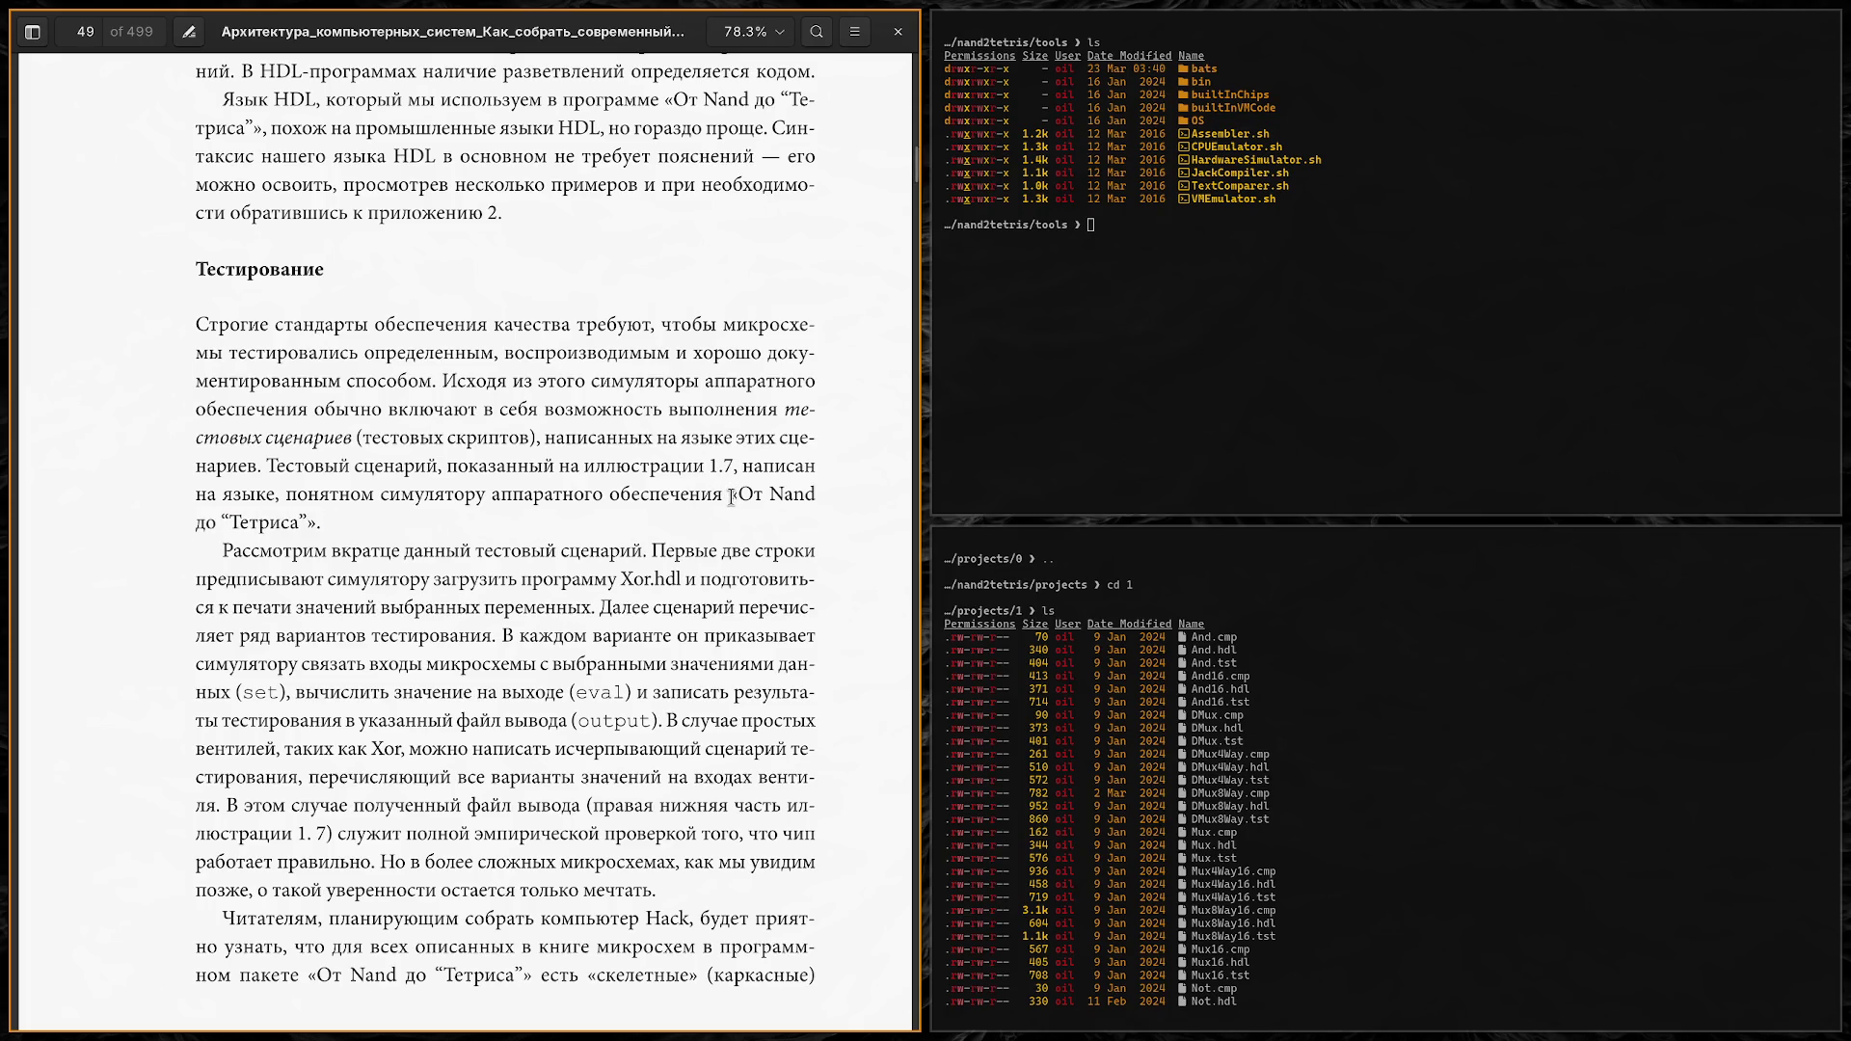
{"action": "left_click_drag", "start_coordinate": [731, 497], "coordinate": [330, 527]}
{"action": "left_click", "coordinate": [328, 527]}
{"action": "mouse_move", "coordinate": [315, 523]}
{"action": "left_mouse_down"}
{"action": "mouse_move", "coordinate": [388, 495]}
{"action": "mouse_move", "coordinate": [732, 499]}
{"action": "left_mouse_up"}
{"action": "left_click", "coordinate": [730, 500]}
{"action": "scroll", "coordinate": [181, 479], "scroll_direction": "down", "scroll_amount": 3}
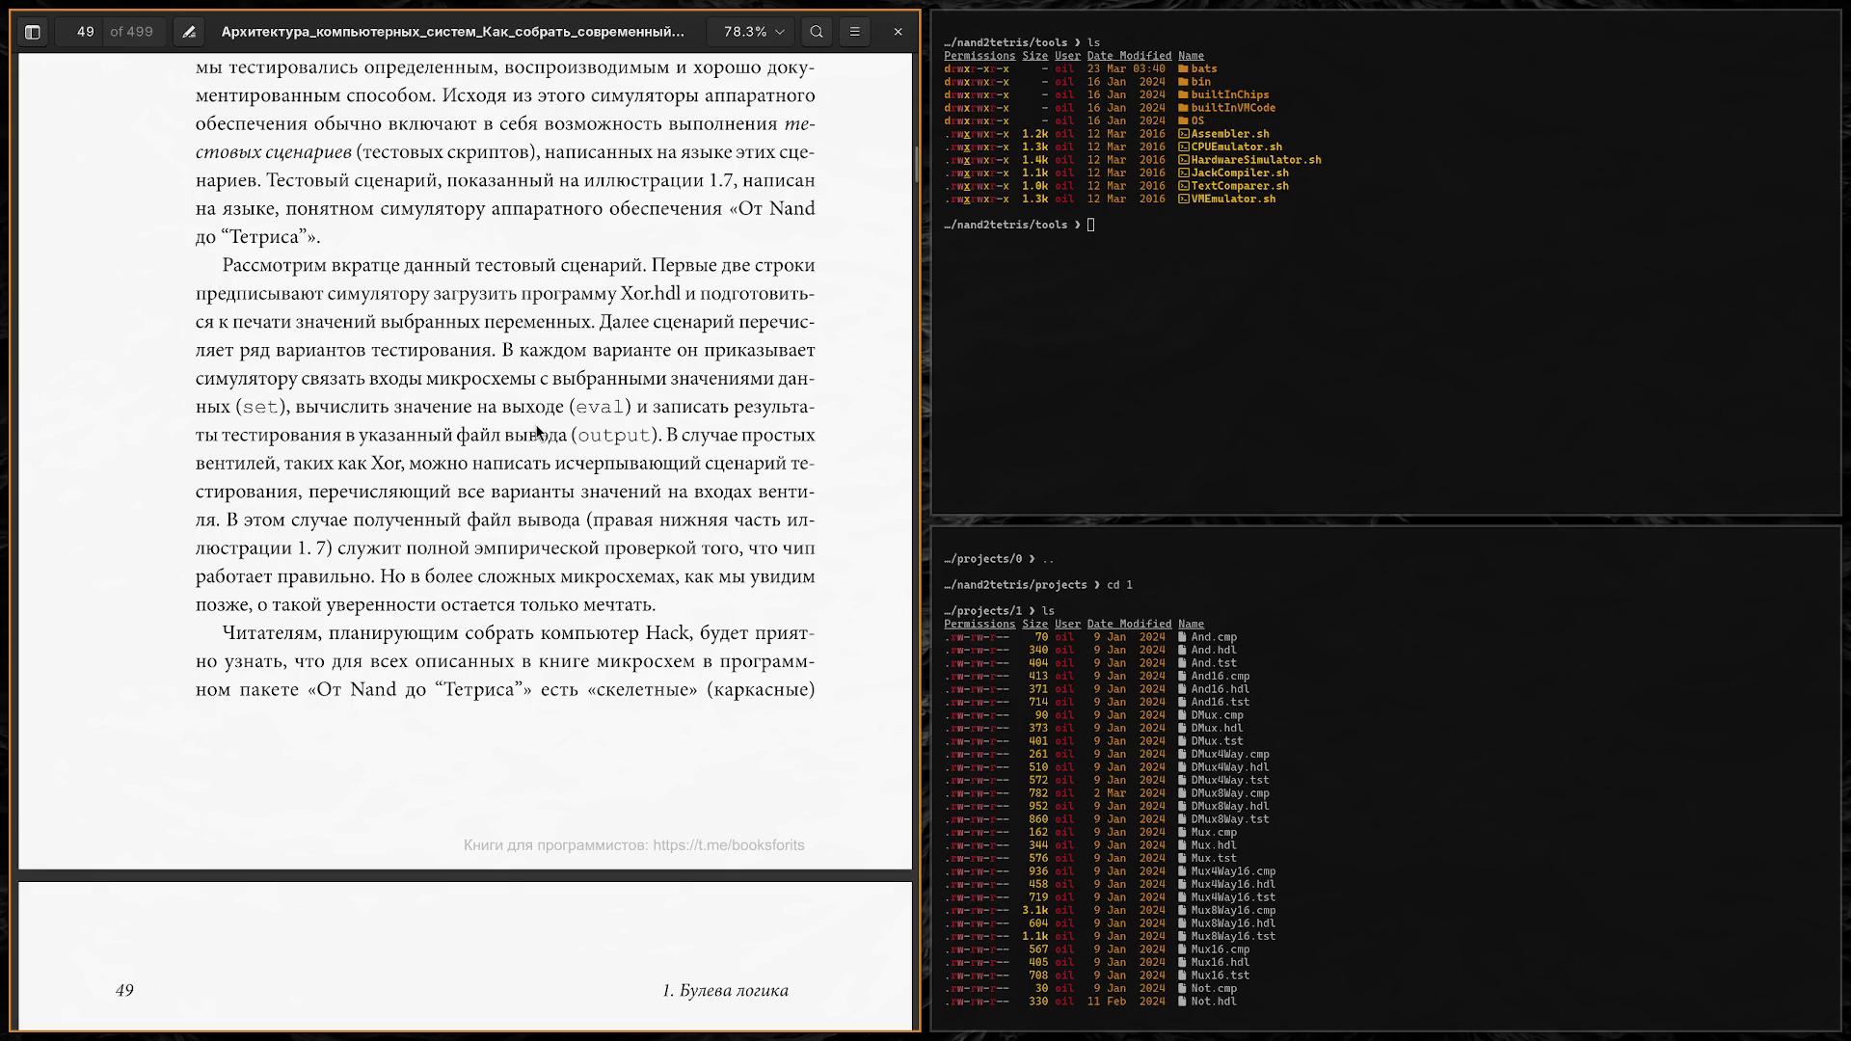
Step: Scroll from the Xor diagram and HDL listing down to page 49's test-script explanation
{"action": "scroll", "coordinate": [505, 420], "scroll_direction": "up", "scroll_amount": 10}
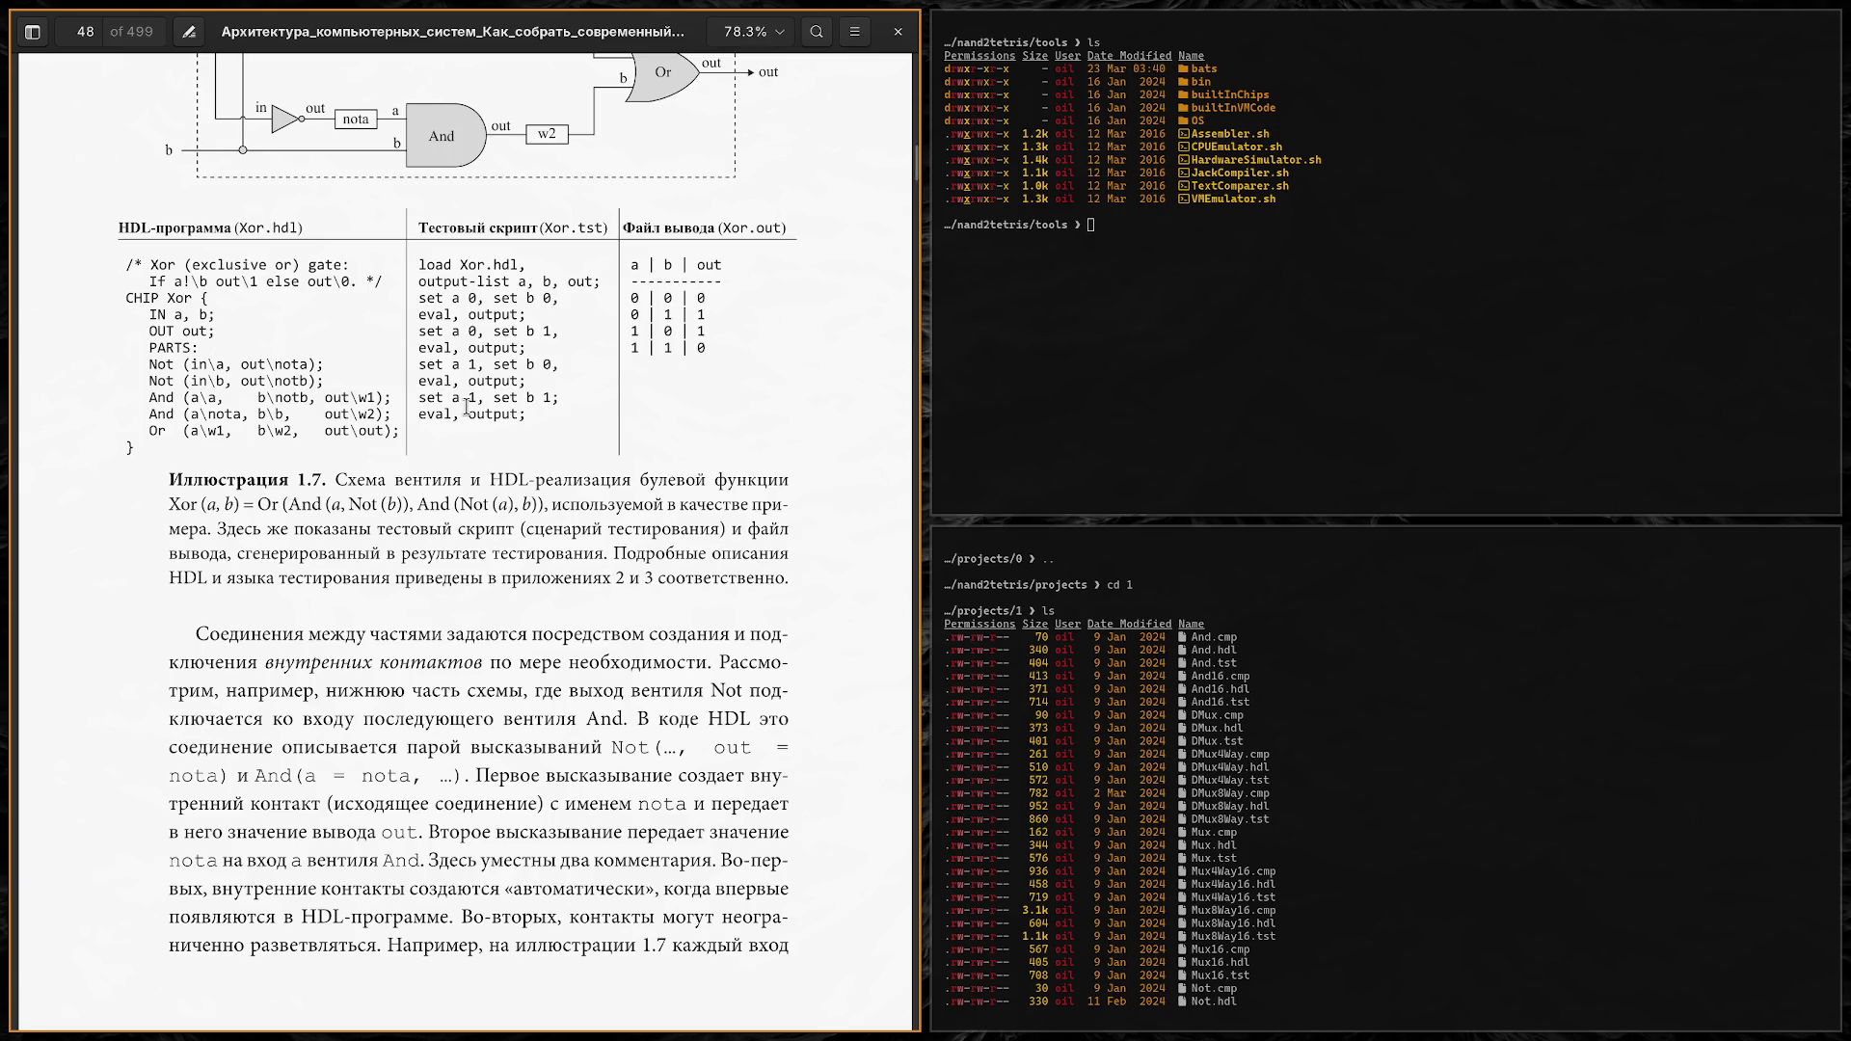
{"action": "scroll", "coordinate": [467, 407], "scroll_direction": "down", "scroll_amount": 10}
{"action": "scroll", "coordinate": [471, 414], "scroll_direction": "down", "scroll_amount": 5}
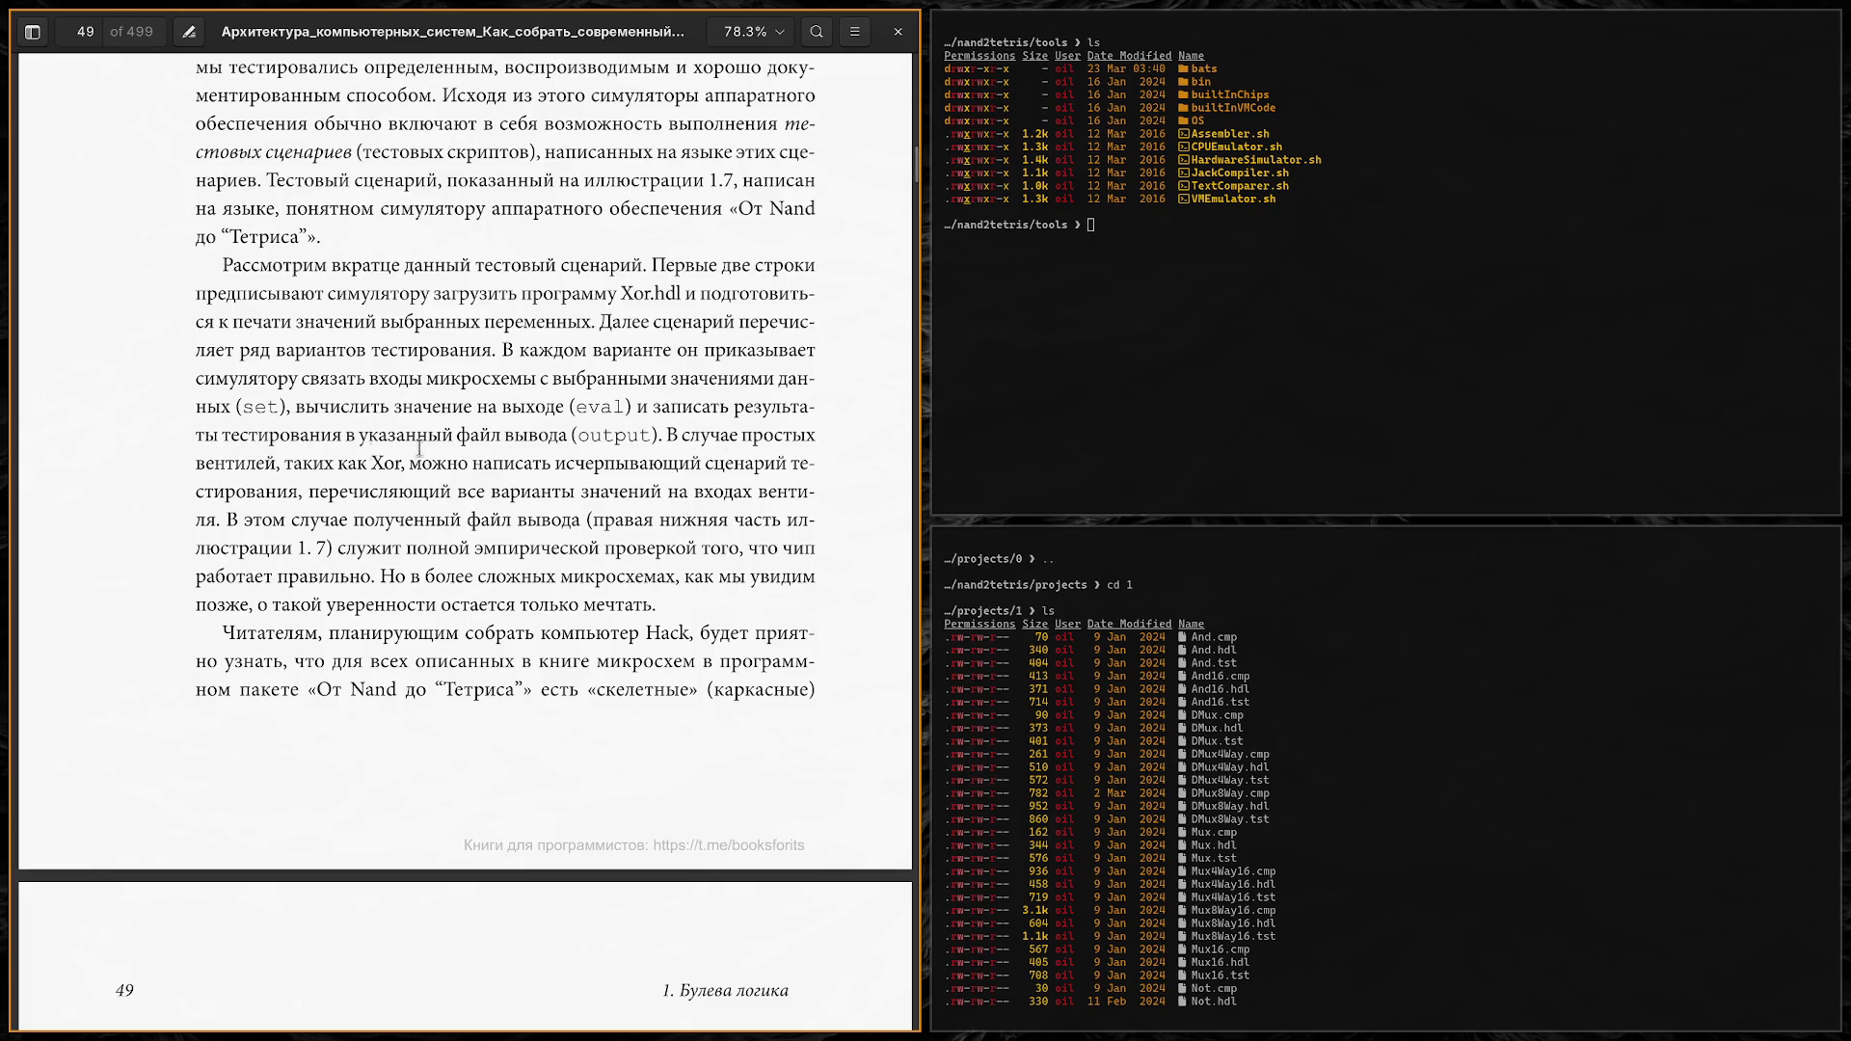
{"action": "scroll", "coordinate": [599, 470], "scroll_direction": "up", "scroll_amount": 8}
{"action": "scroll", "coordinate": [599, 469], "scroll_direction": "up", "scroll_amount": 8}
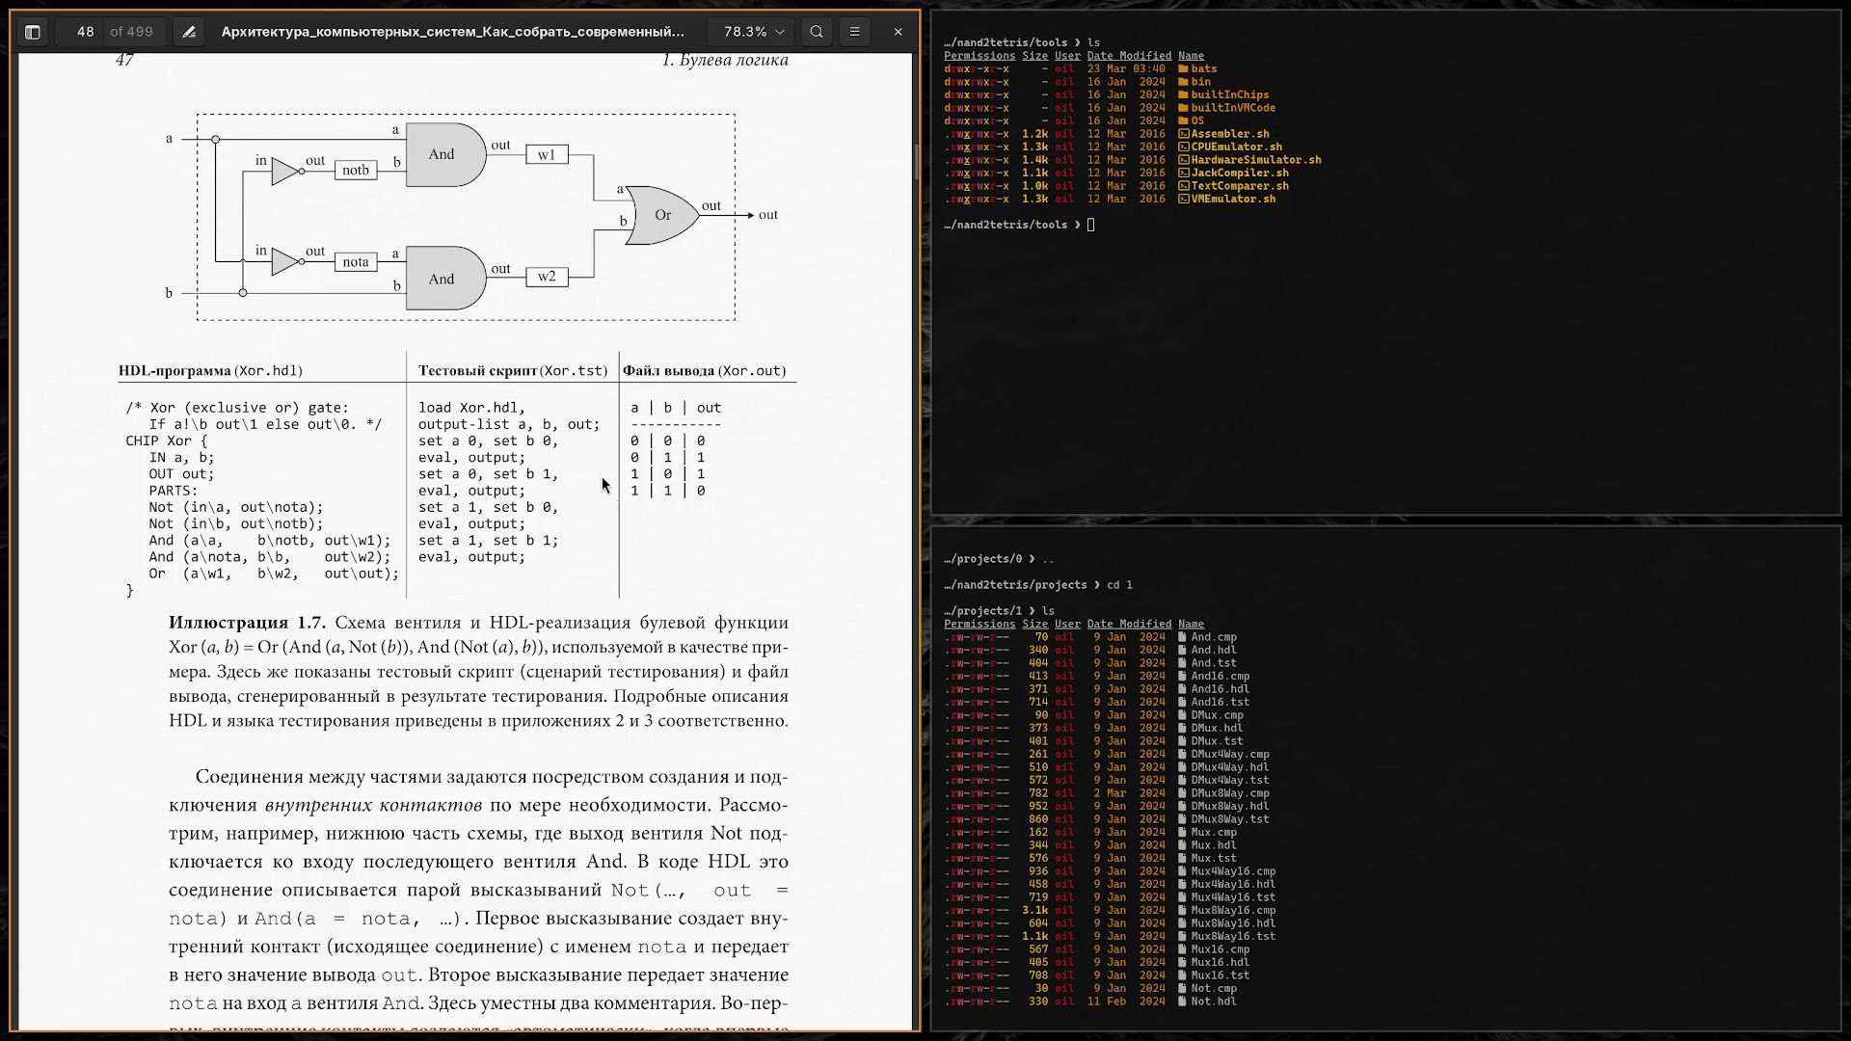
{"action": "scroll", "coordinate": [671, 620], "scroll_direction": "down", "scroll_amount": 8}
{"action": "scroll", "coordinate": [436, 566], "scroll_direction": "down", "scroll_amount": 3}
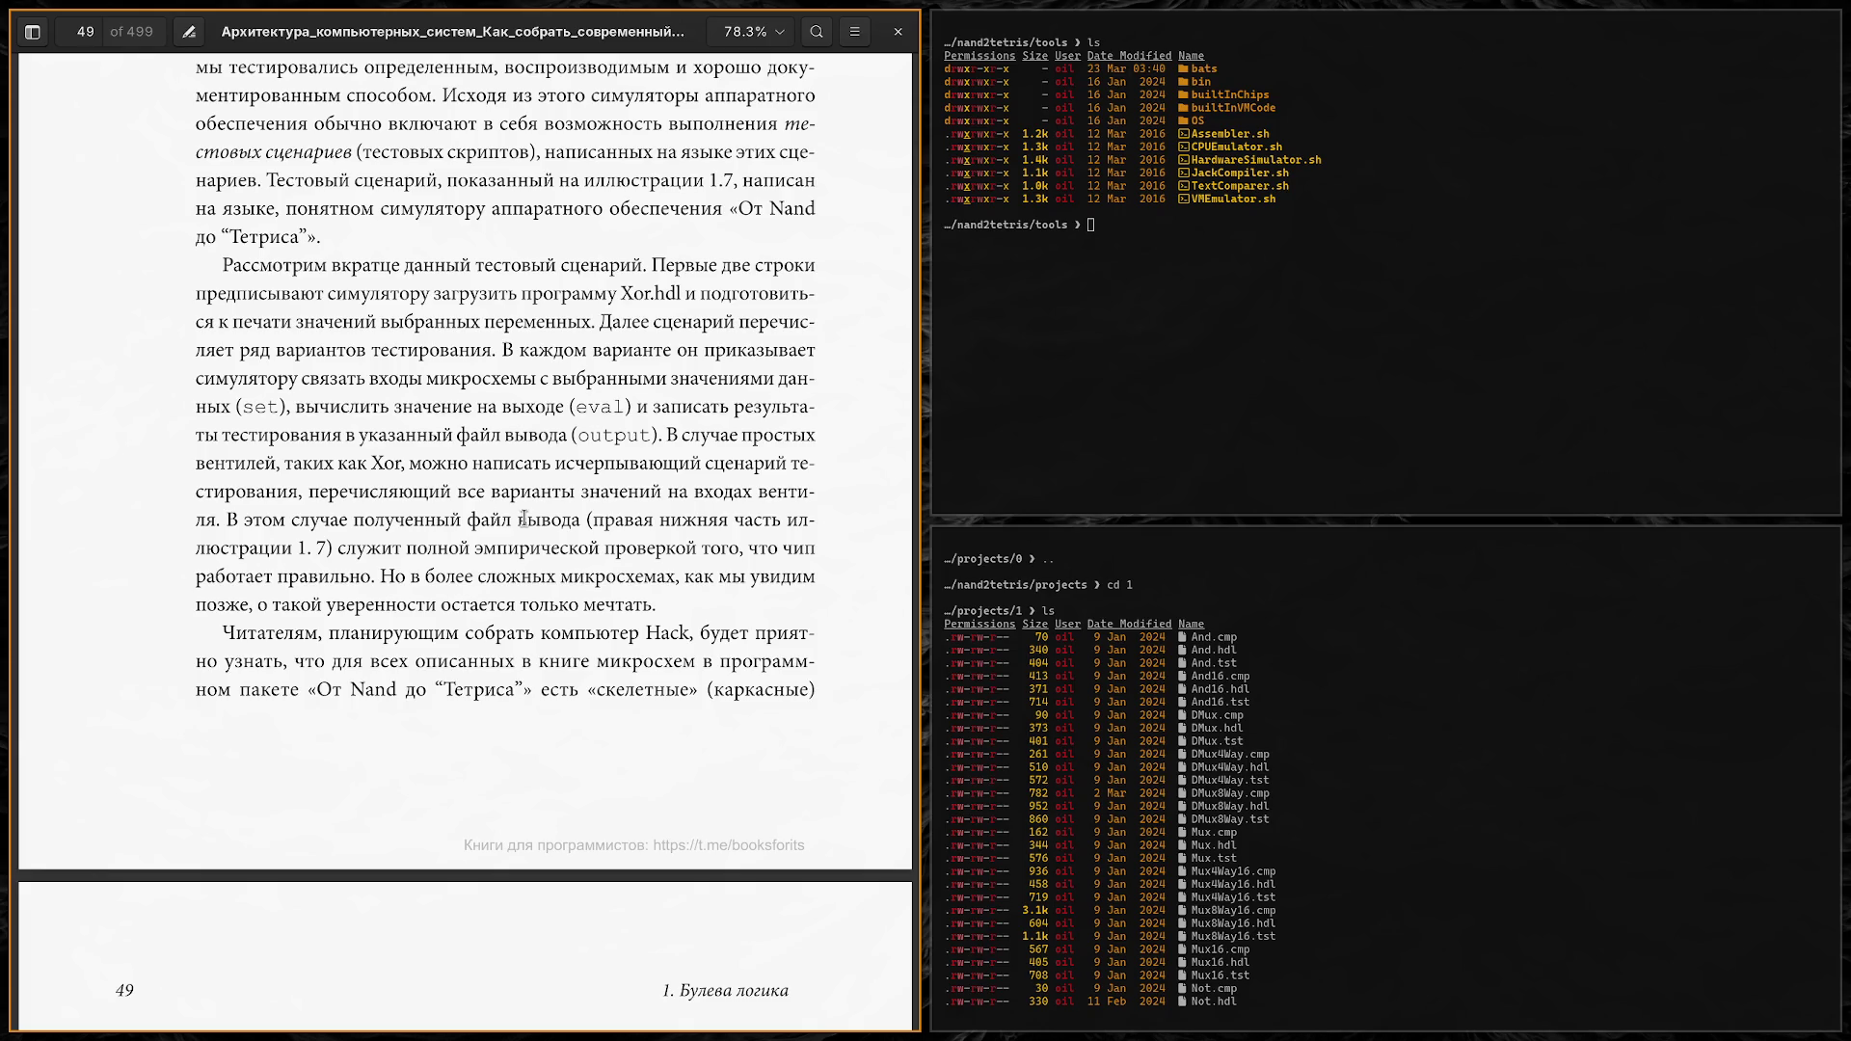
Step: Highlight the start of the output-file sentence, then scroll back to the Тестирование heading
{"action": "left_click_drag", "start_coordinate": [226, 520], "coordinate": [450, 521]}
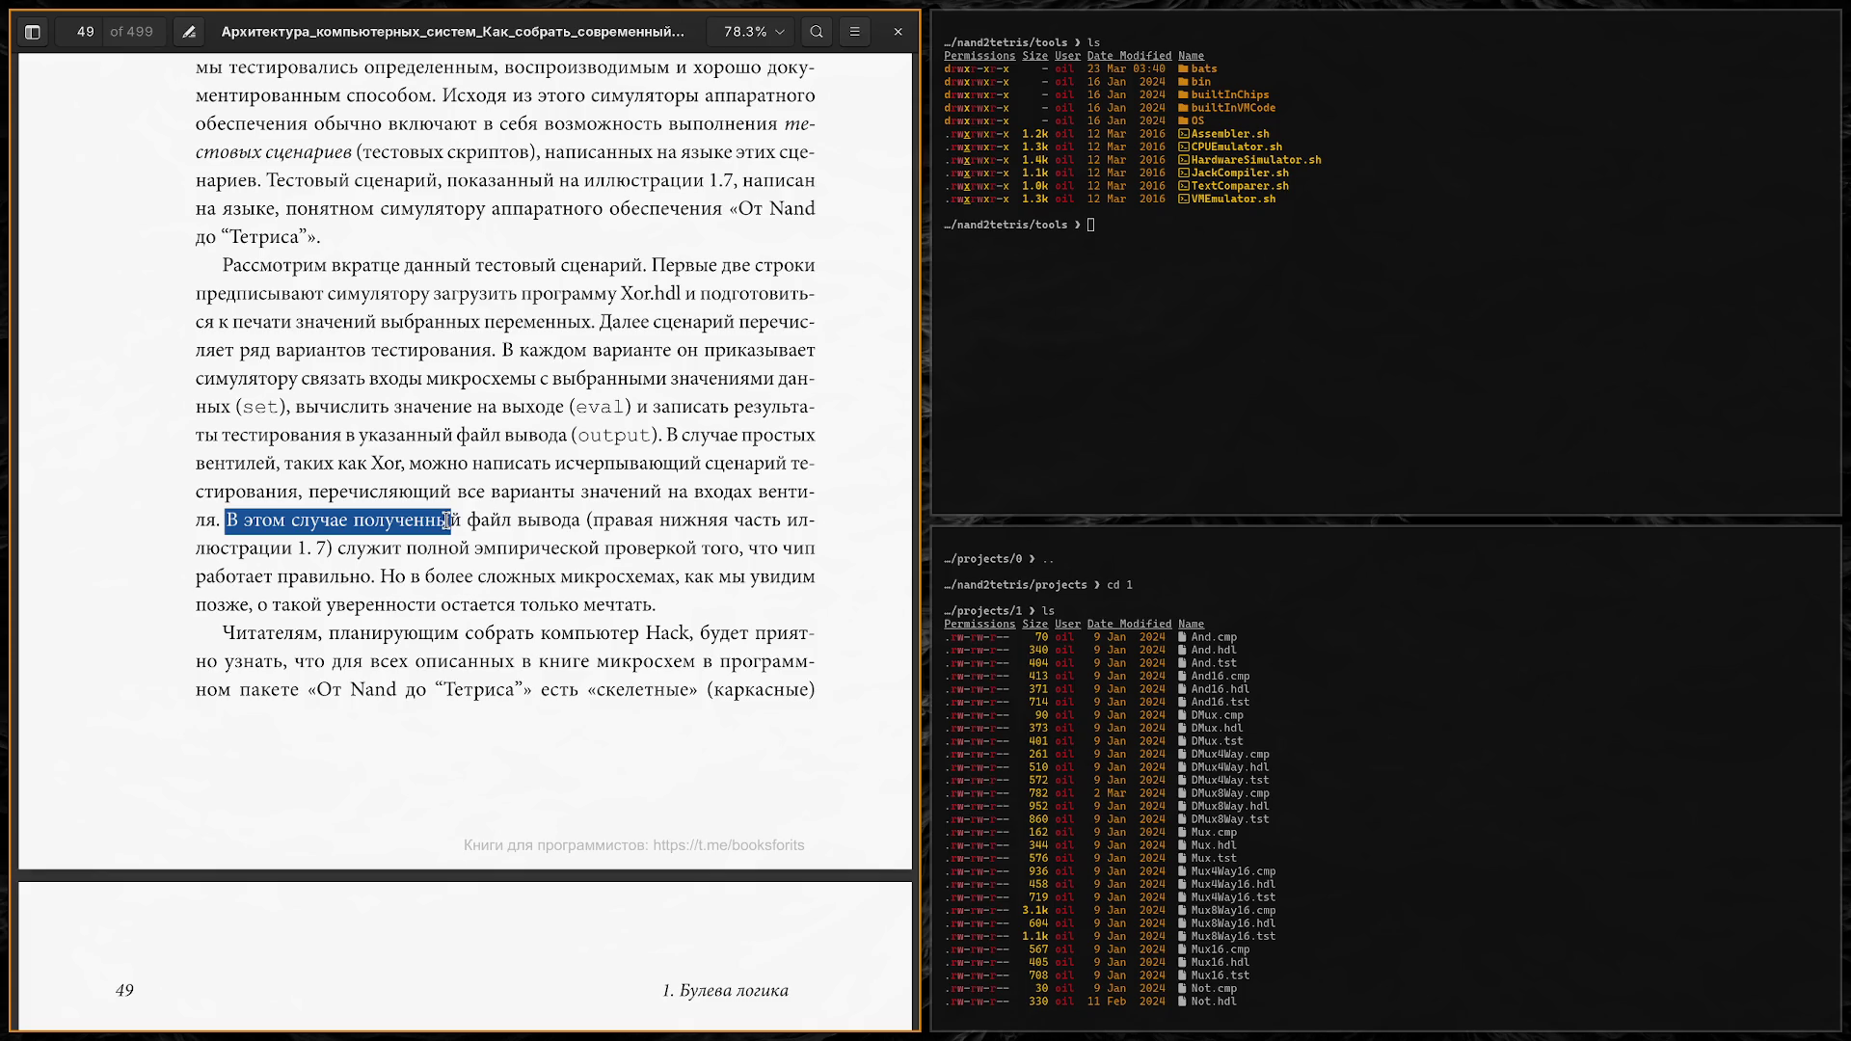
{"action": "left_click", "coordinate": [446, 520]}
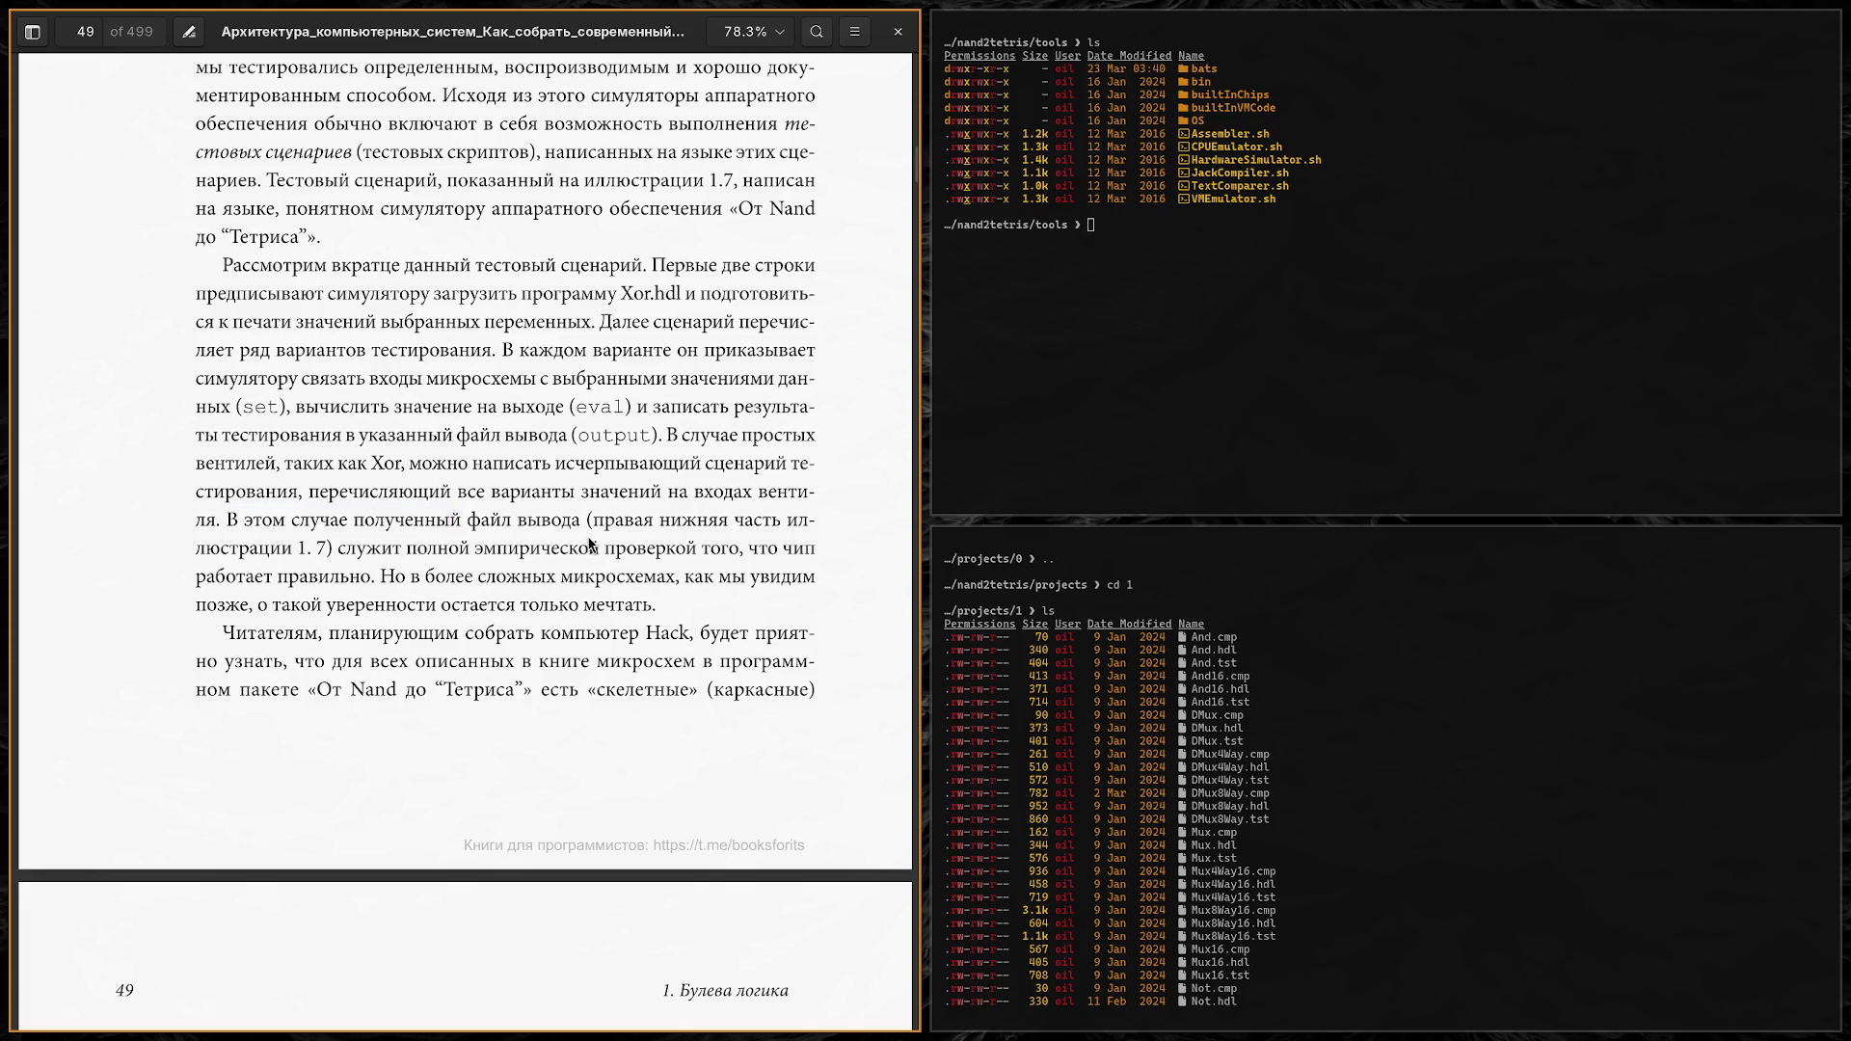
{"action": "scroll", "coordinate": [667, 549], "scroll_direction": "up", "scroll_amount": 15}
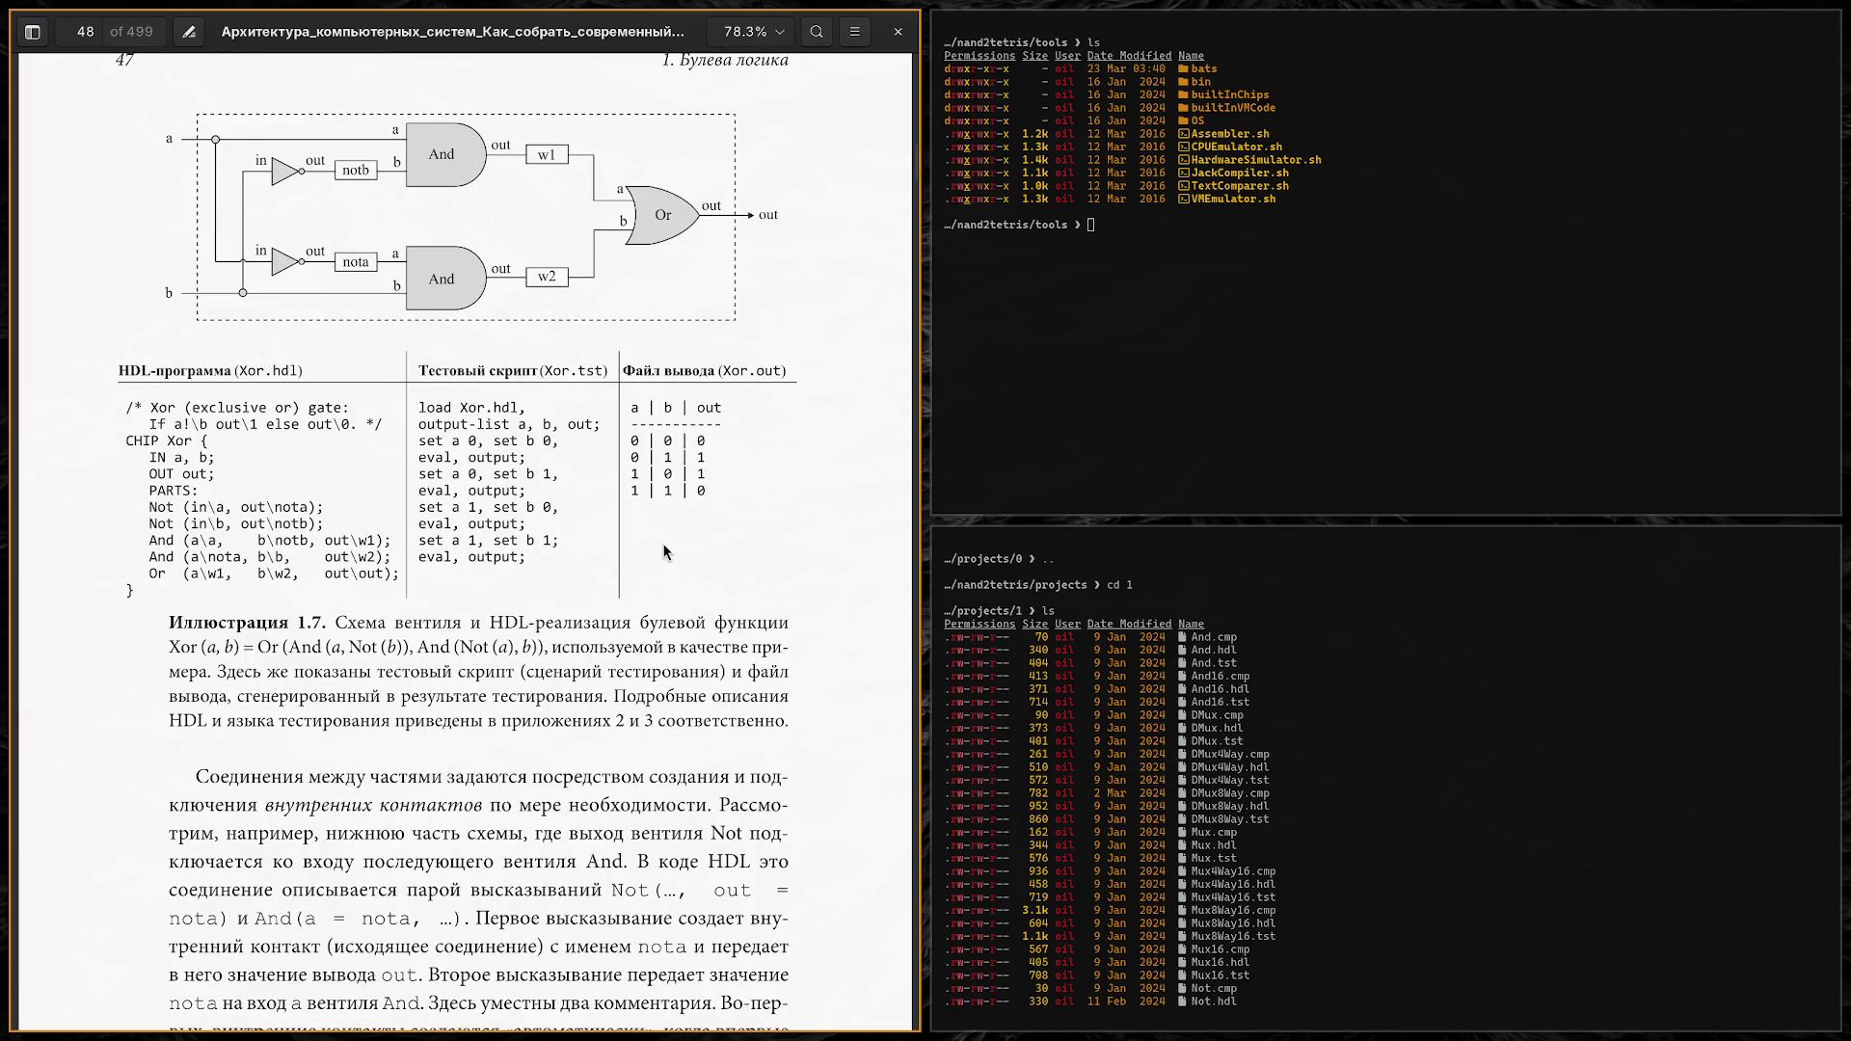
{"action": "scroll", "coordinate": [662, 542], "scroll_direction": "down", "scroll_amount": 10}
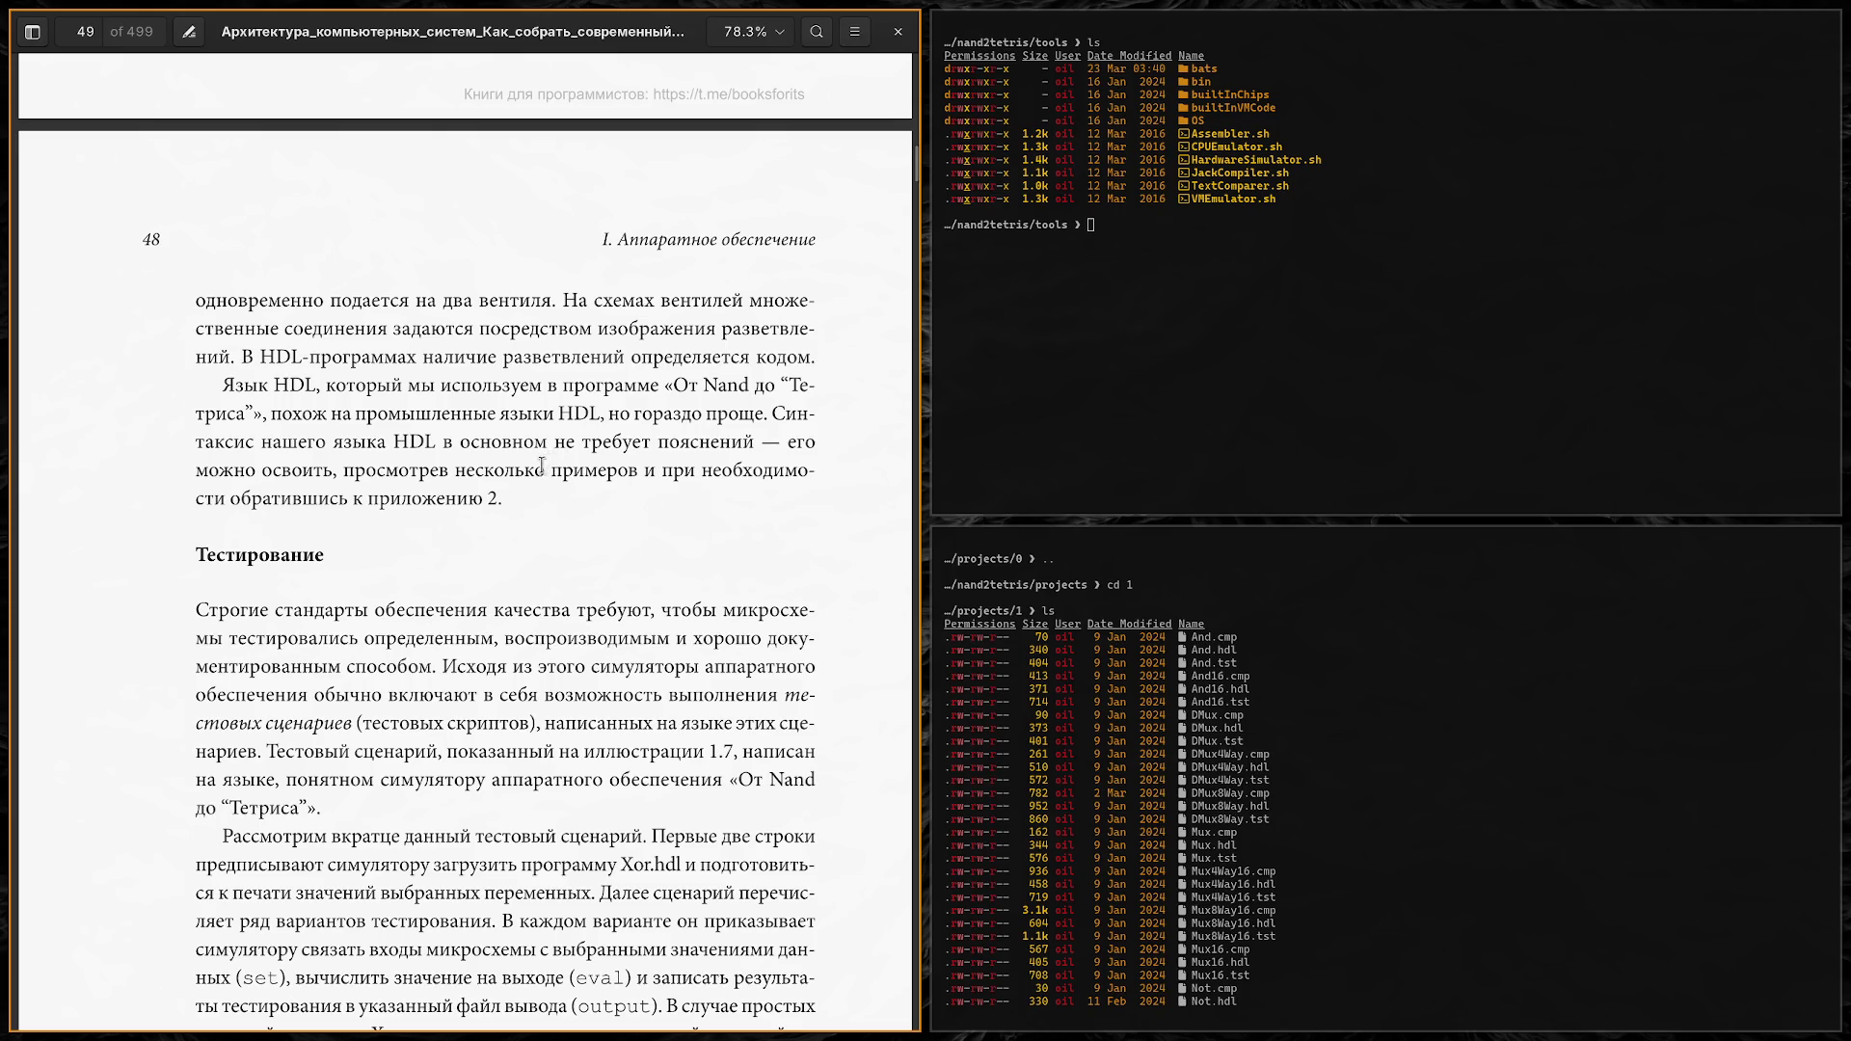
Step: Highlight the sentence on more complex chips ending 'мечтать.' and bring the viewer back into focus
{"action": "scroll", "coordinate": [542, 466], "scroll_direction": "down", "scroll_amount": 7}
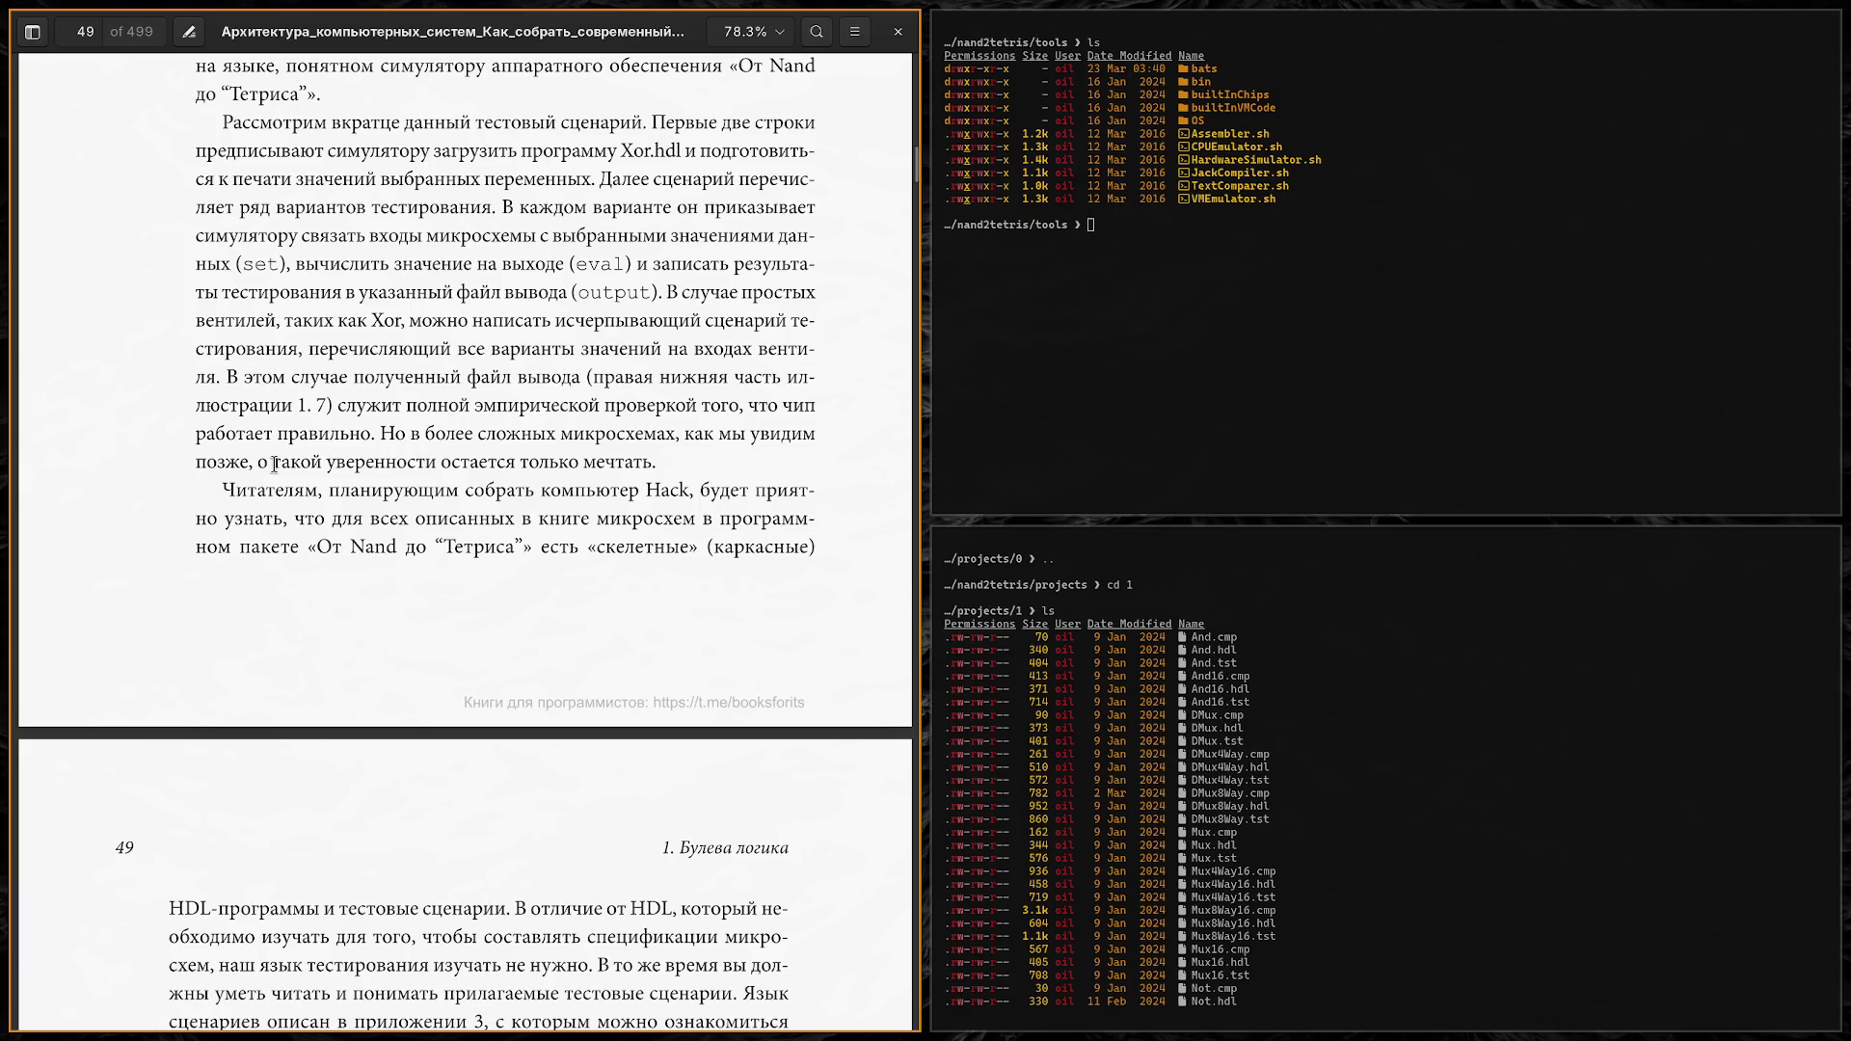
{"action": "left_click_drag", "start_coordinate": [696, 434], "coordinate": [380, 433]}
{"action": "mouse_move", "coordinate": [382, 434]}
{"action": "left_mouse_down"}
{"action": "mouse_move", "coordinate": [666, 461]}
{"action": "mouse_move", "coordinate": [382, 434]}
{"action": "left_mouse_up"}
{"action": "left_click", "coordinate": [667, 461]}
{"action": "left_click", "coordinate": [386, 426]}
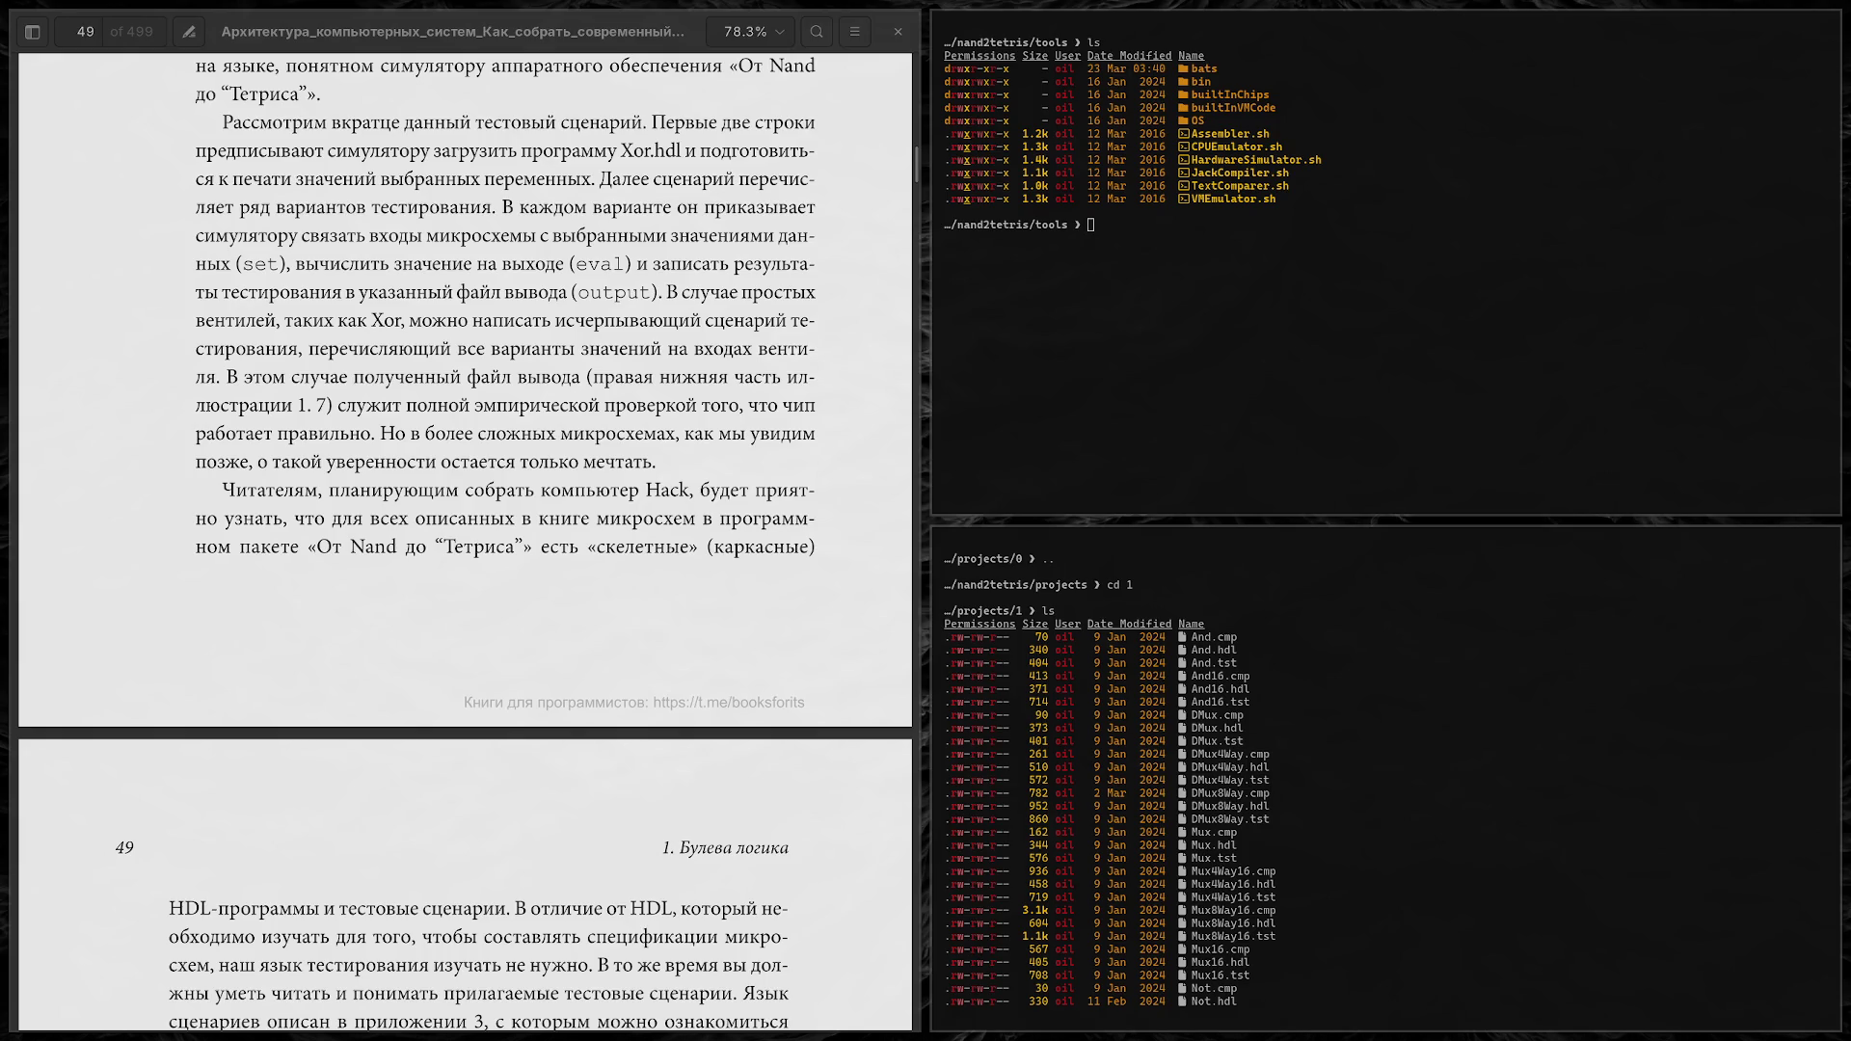
{"action": "key", "text": "super+Left"}
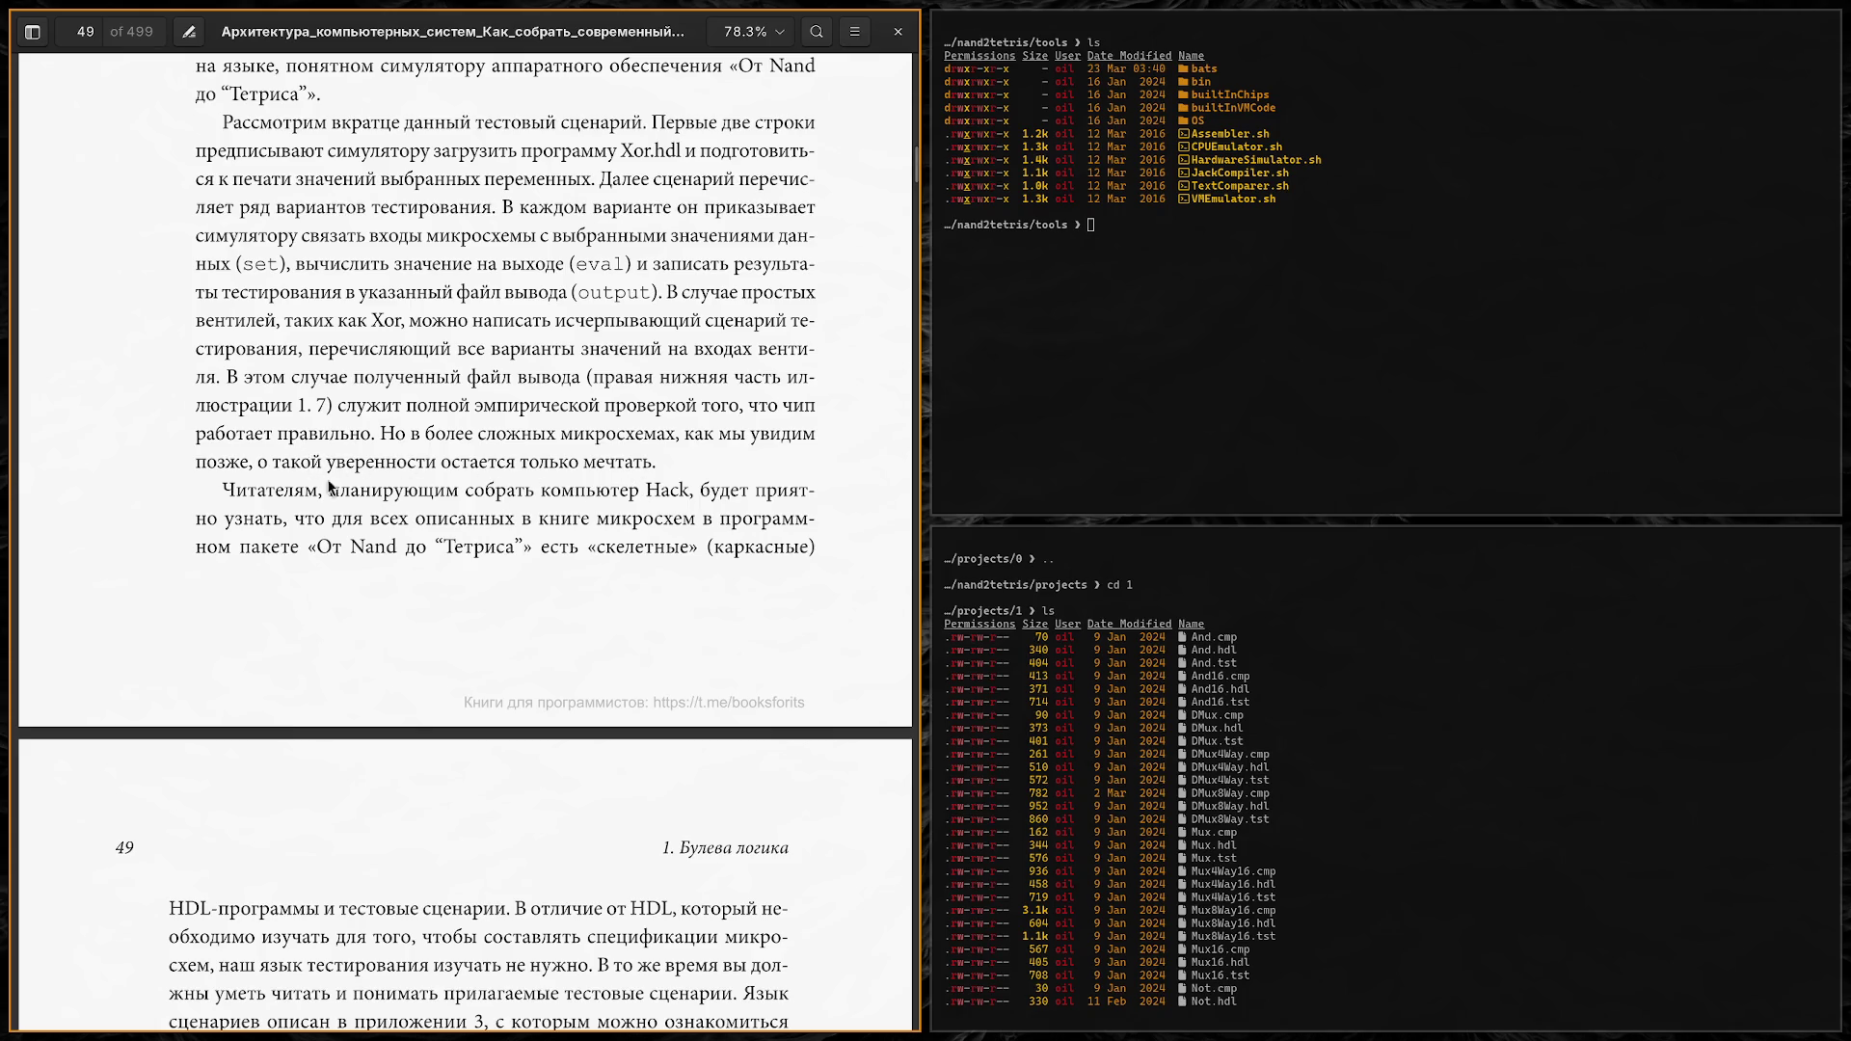
Step: Scroll the PDF book down to the Hardware Simulator figure on page 49
{"action": "scroll", "coordinate": [491, 462], "scroll_direction": "down", "scroll_amount": 3}
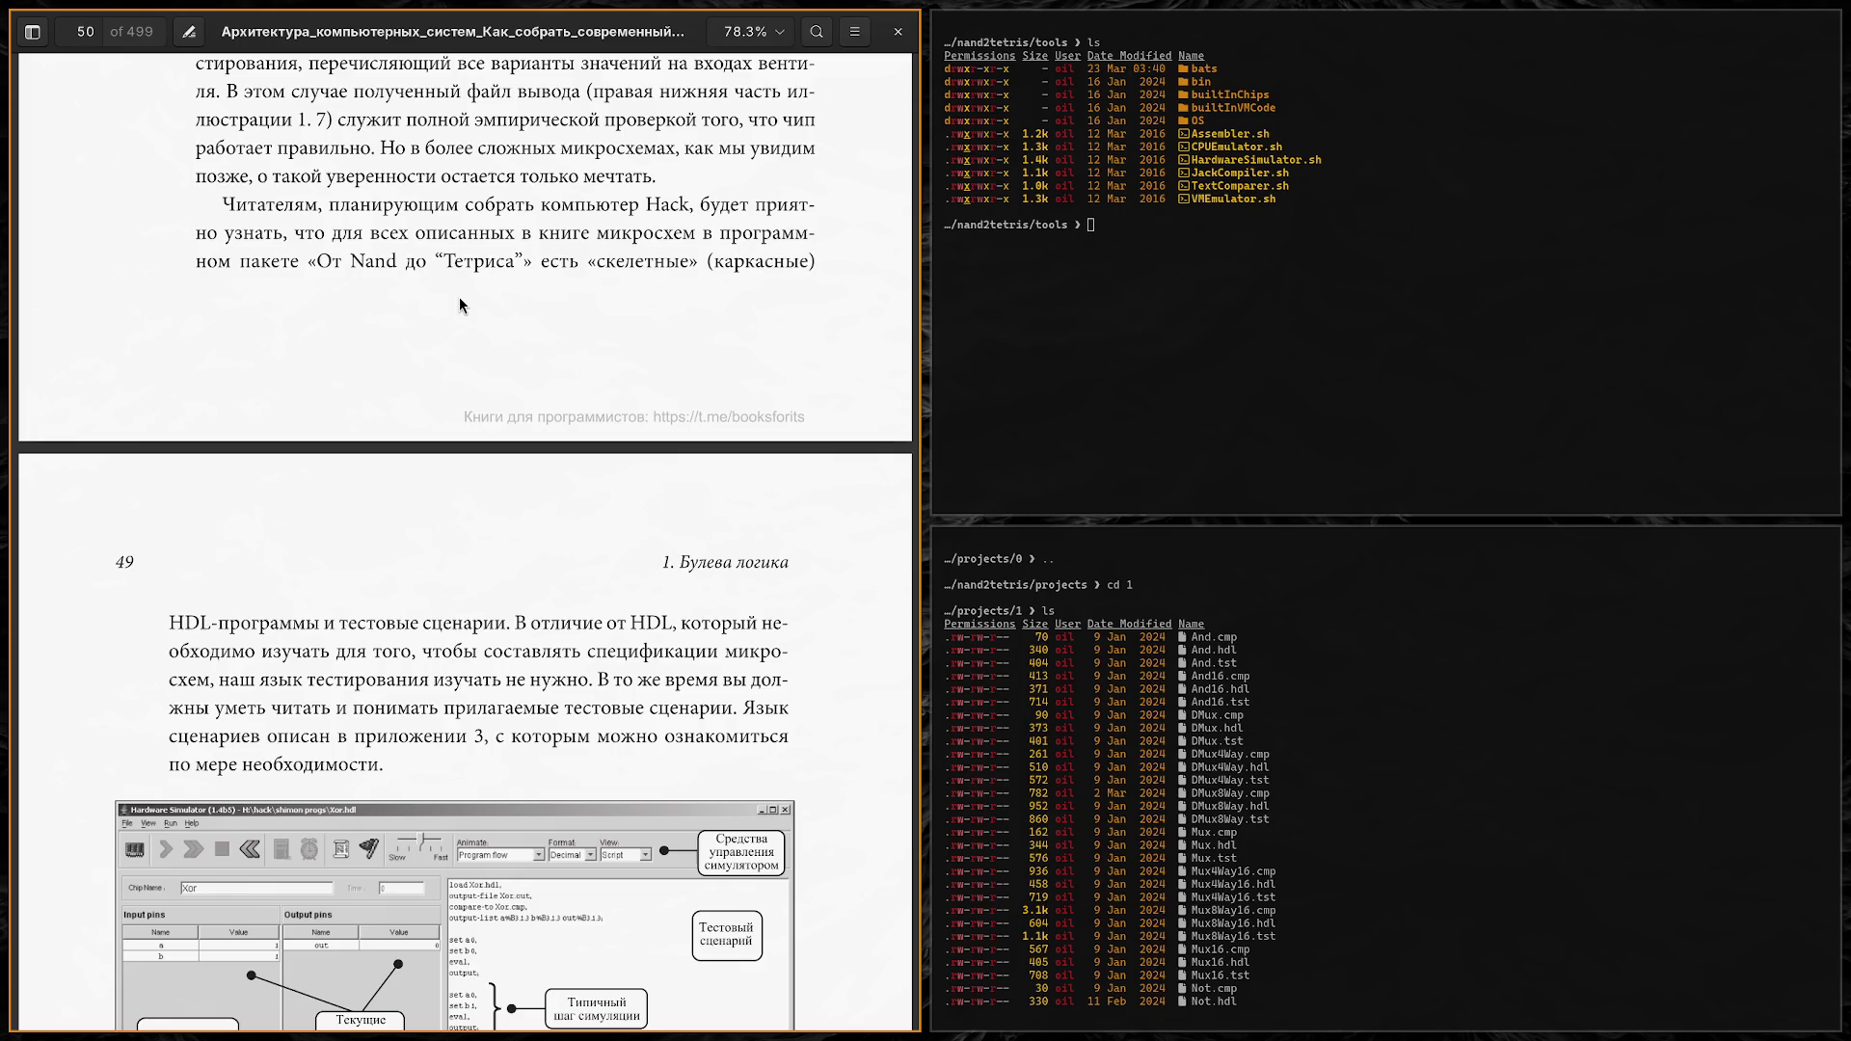
{"action": "scroll", "coordinate": [459, 299], "scroll_direction": "down", "scroll_amount": 3}
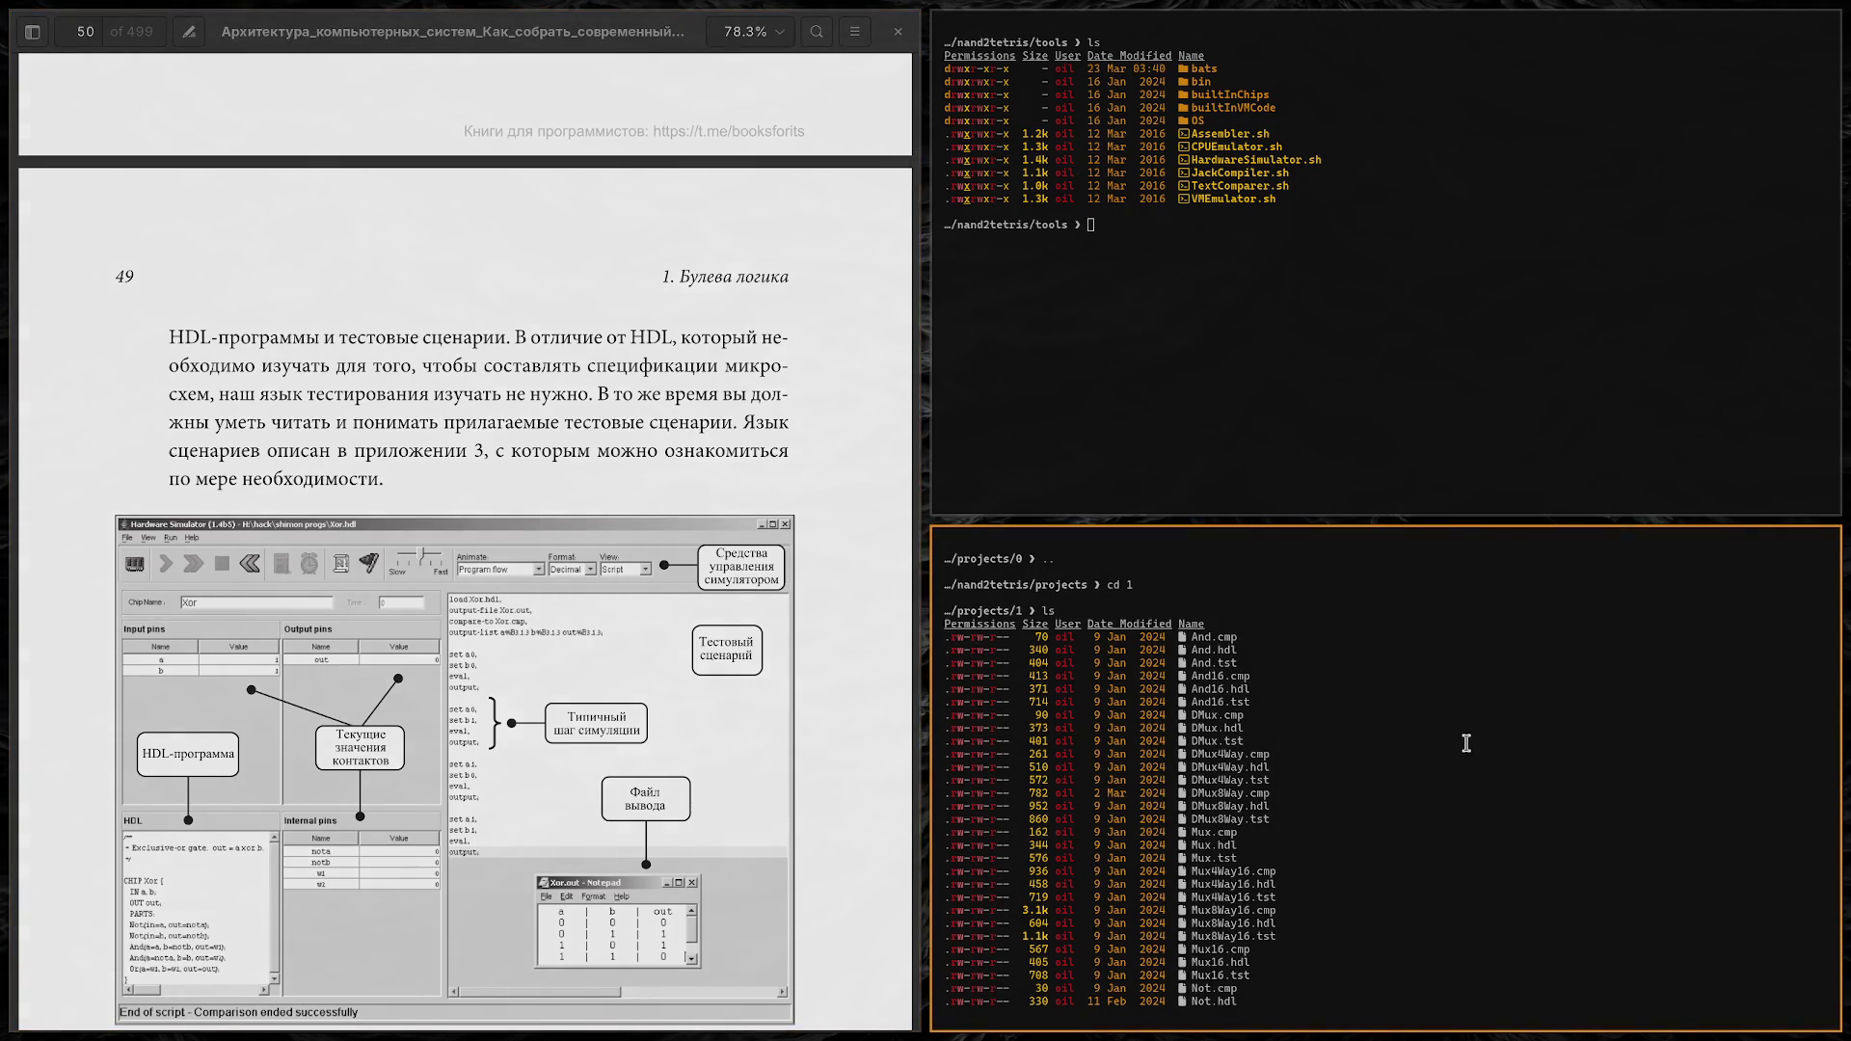
Step: Launch HardwareSimulator.sh from the tools folder and tile its window across the top of the screen
{"action": "type", "text": "./Hard"}
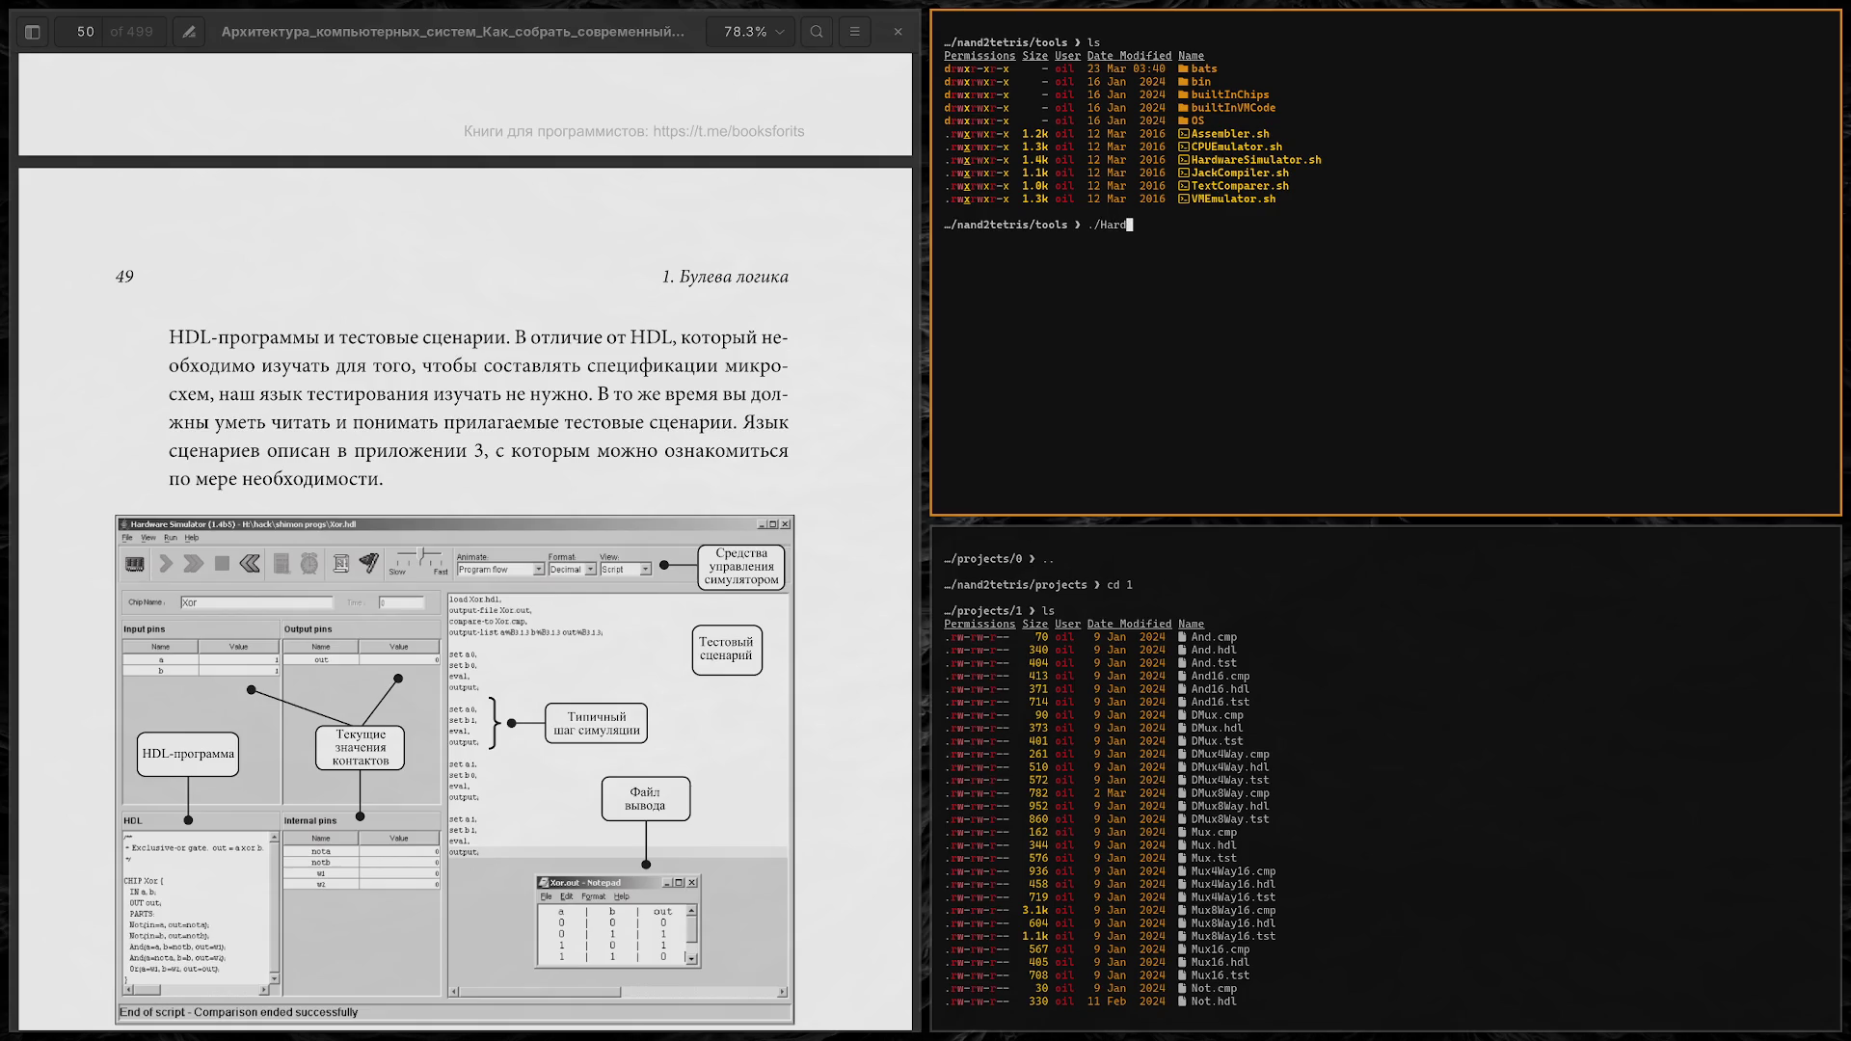
{"action": "key", "text": "Tab"}
{"action": "key", "text": "Return"}
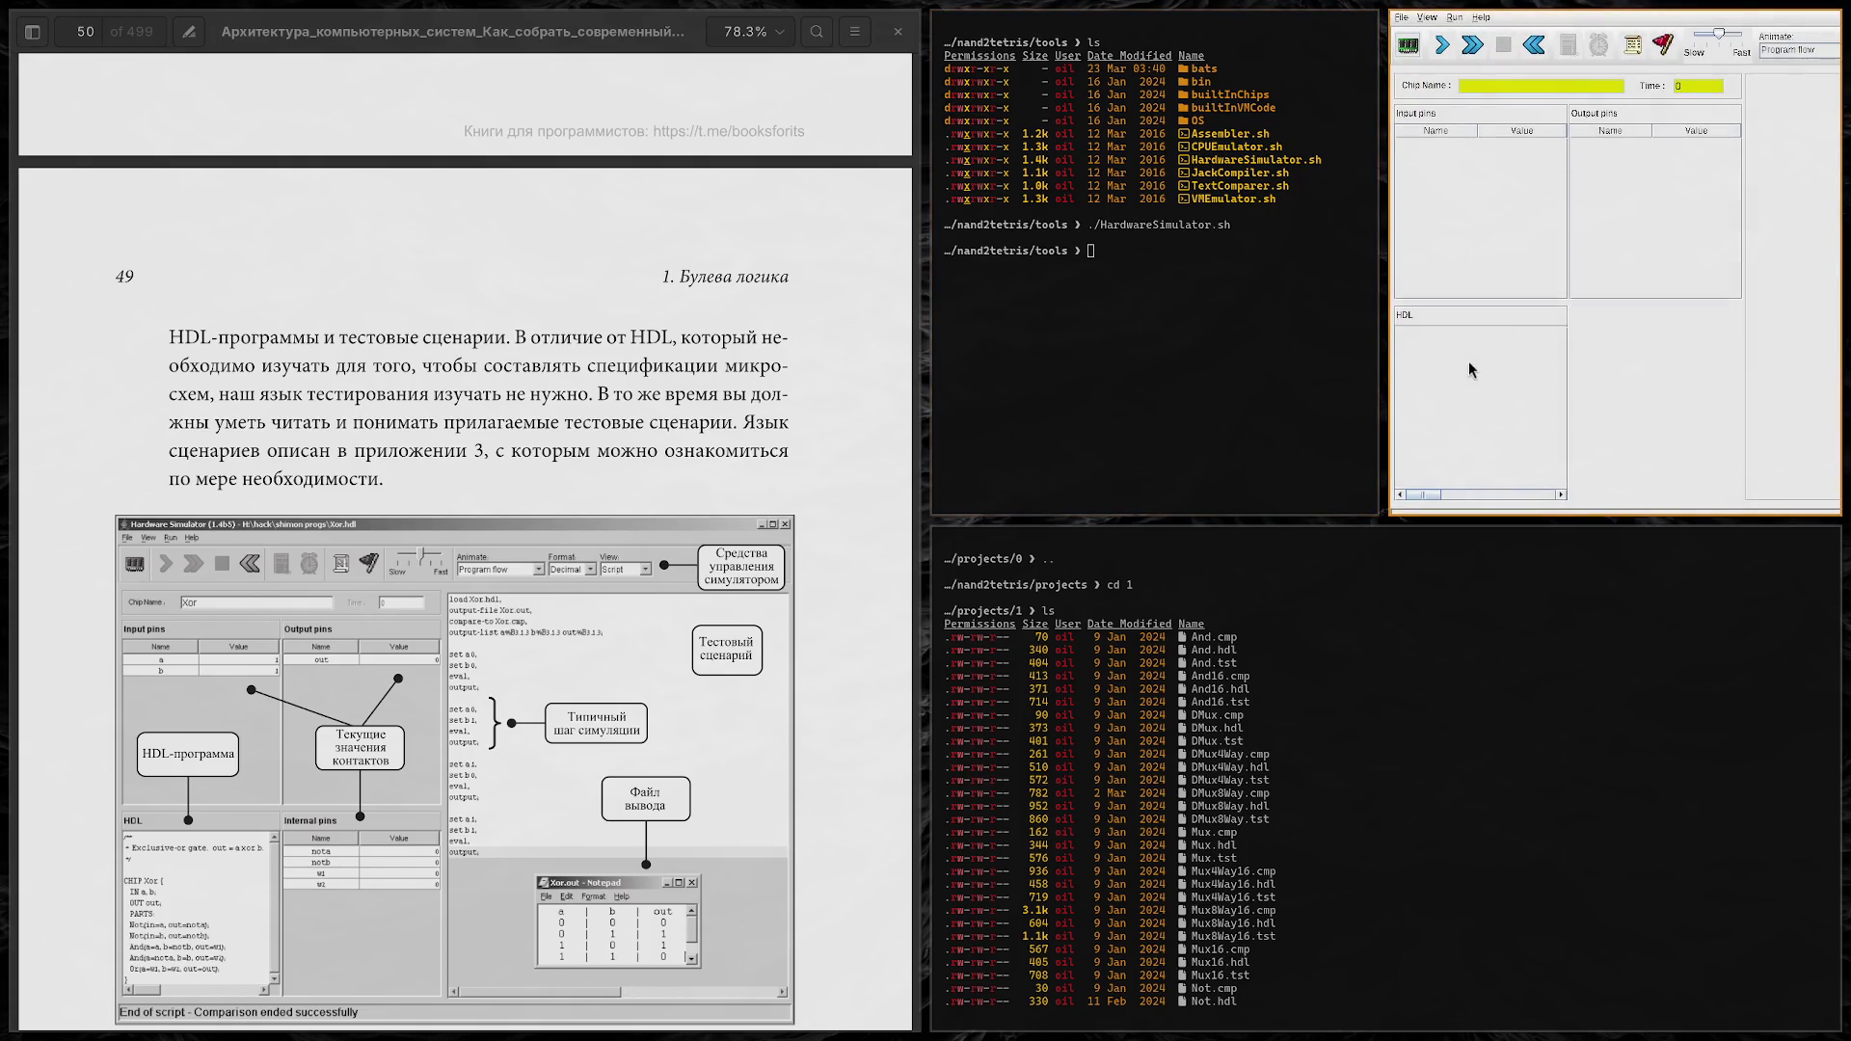
{"action": "key", "text": "super+shift+Down"}
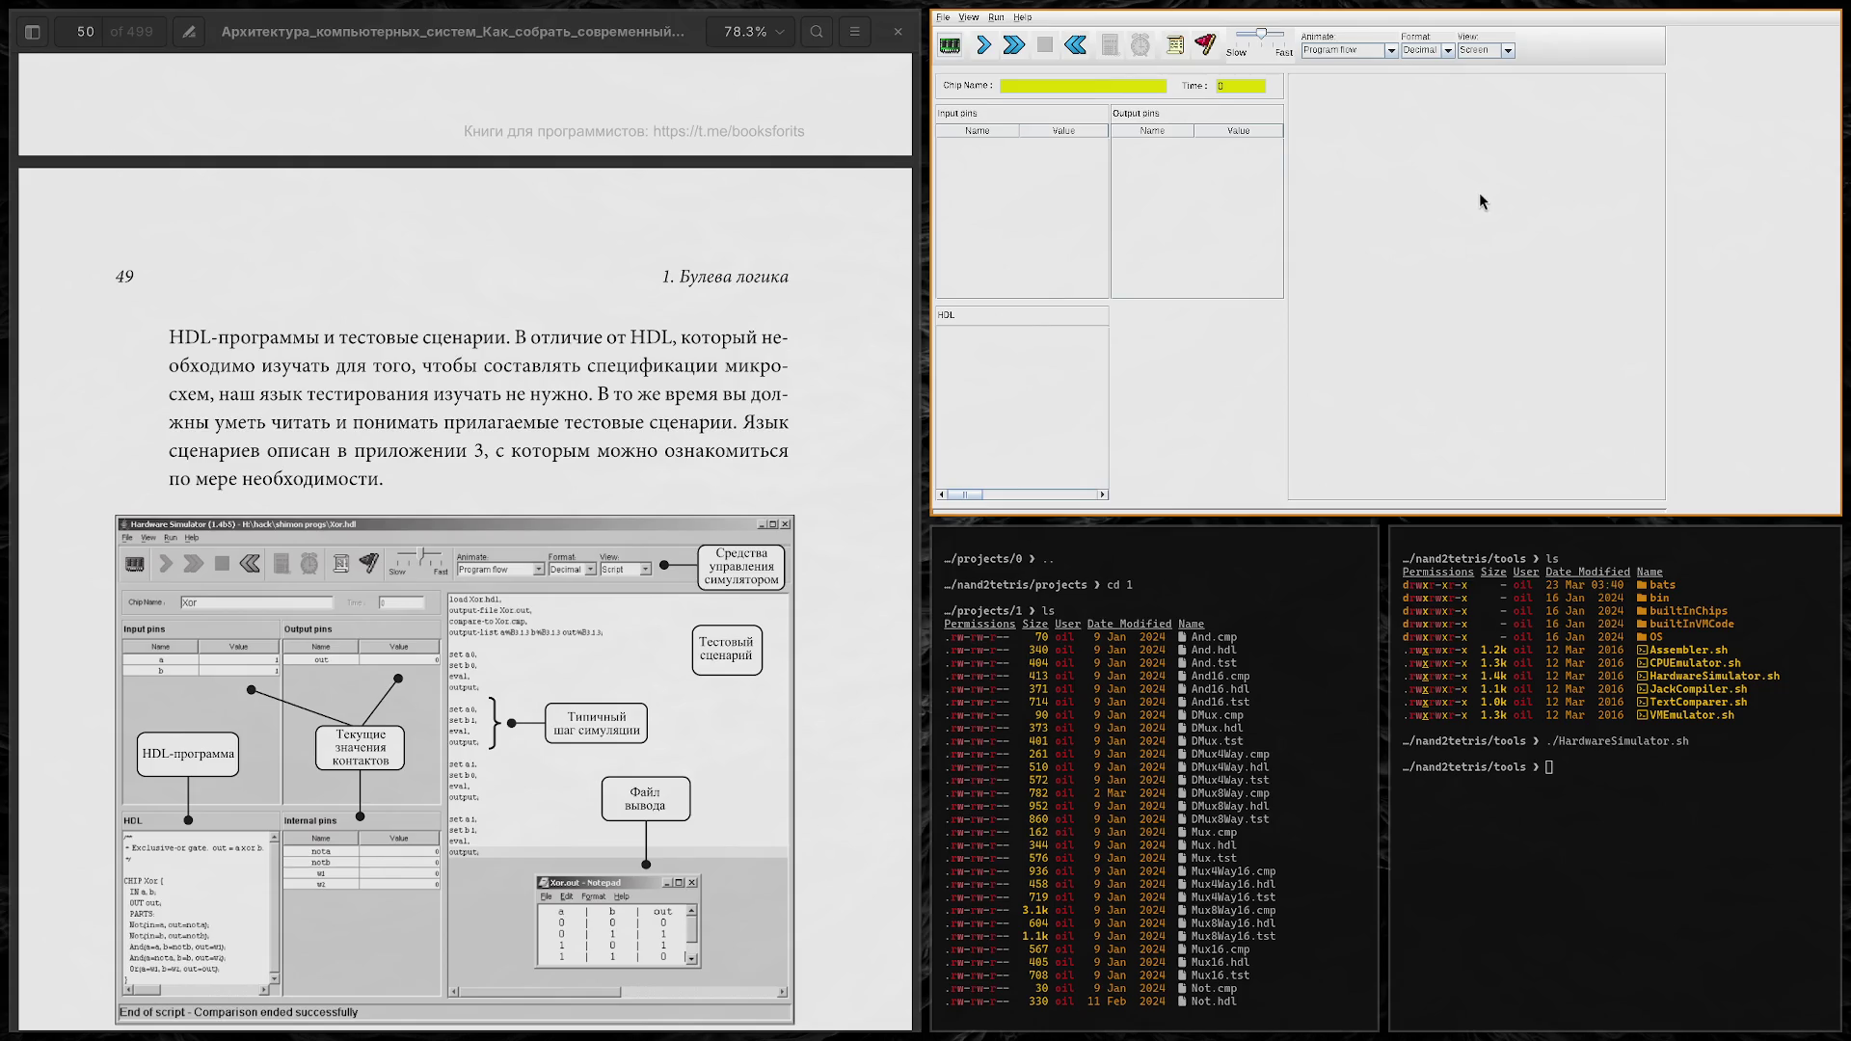
Step: Set the simulator's right pane view to Script, showing the default repeat { tick, tock; } loop
{"action": "left_click", "coordinate": [1508, 52]}
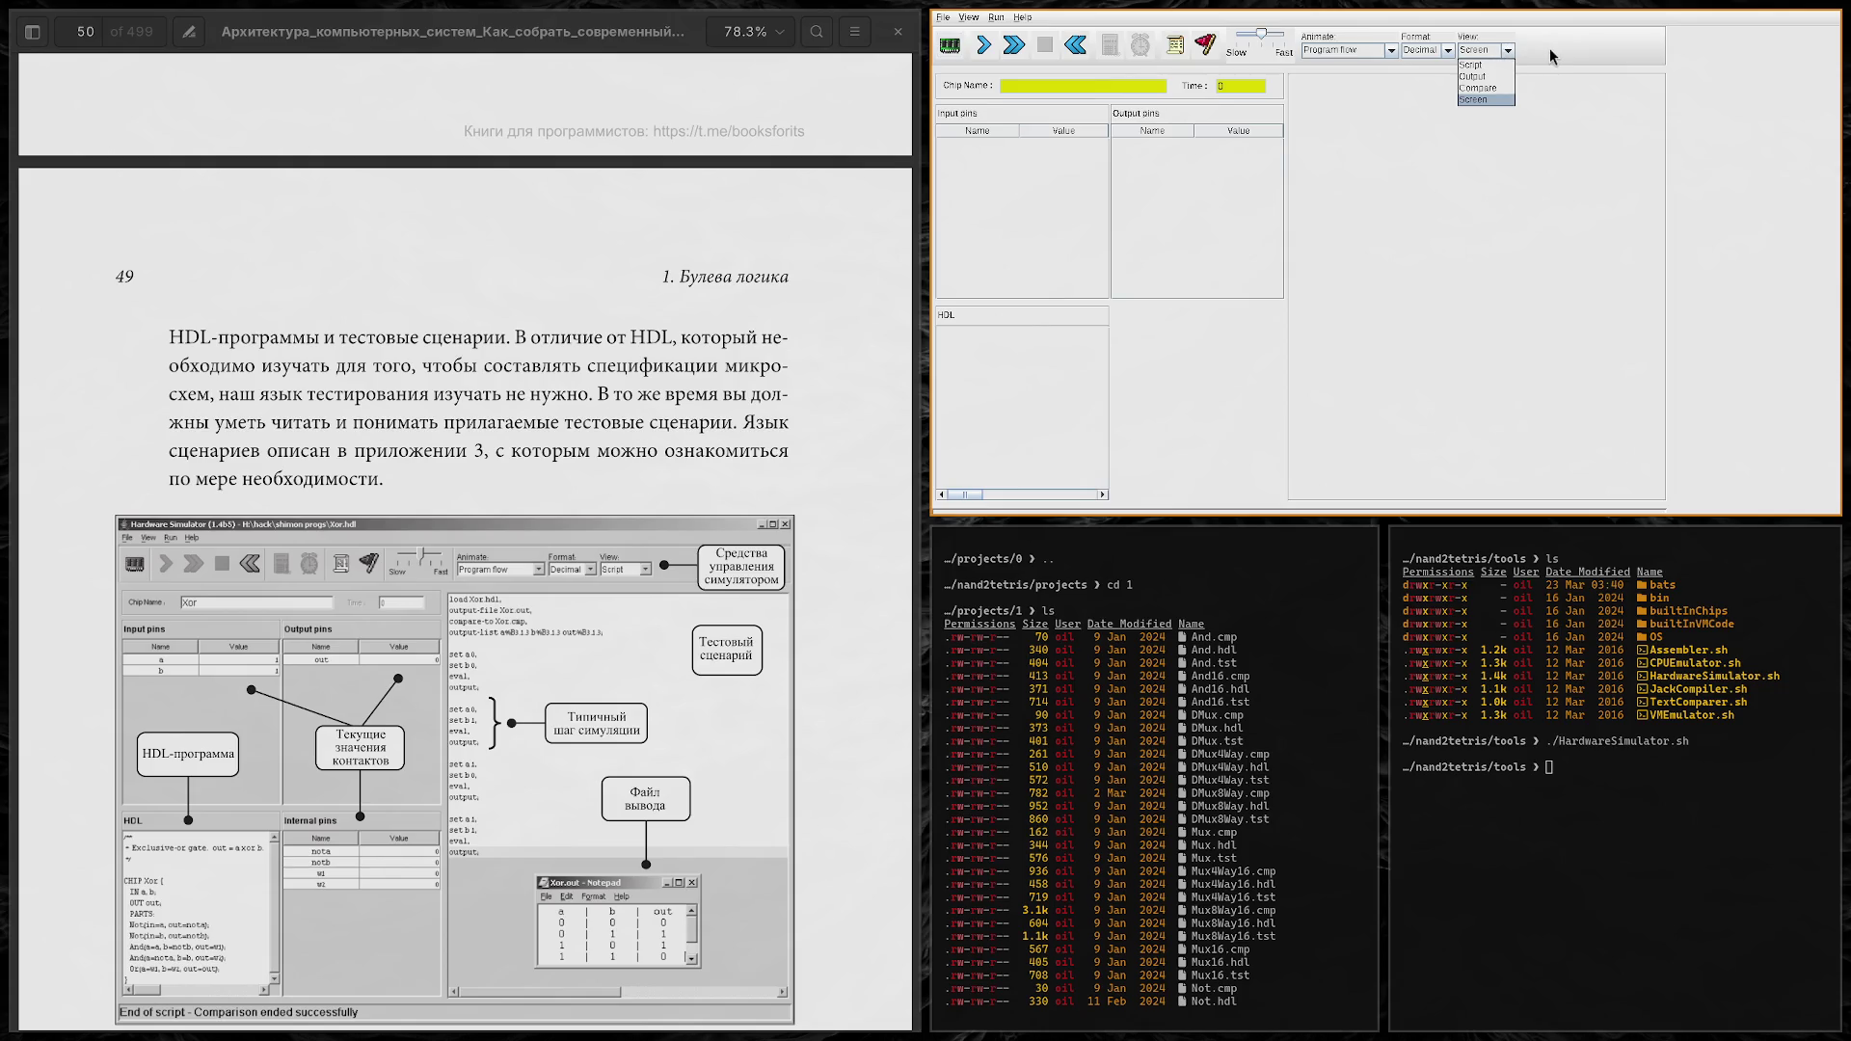
{"action": "left_click", "coordinate": [1551, 55]}
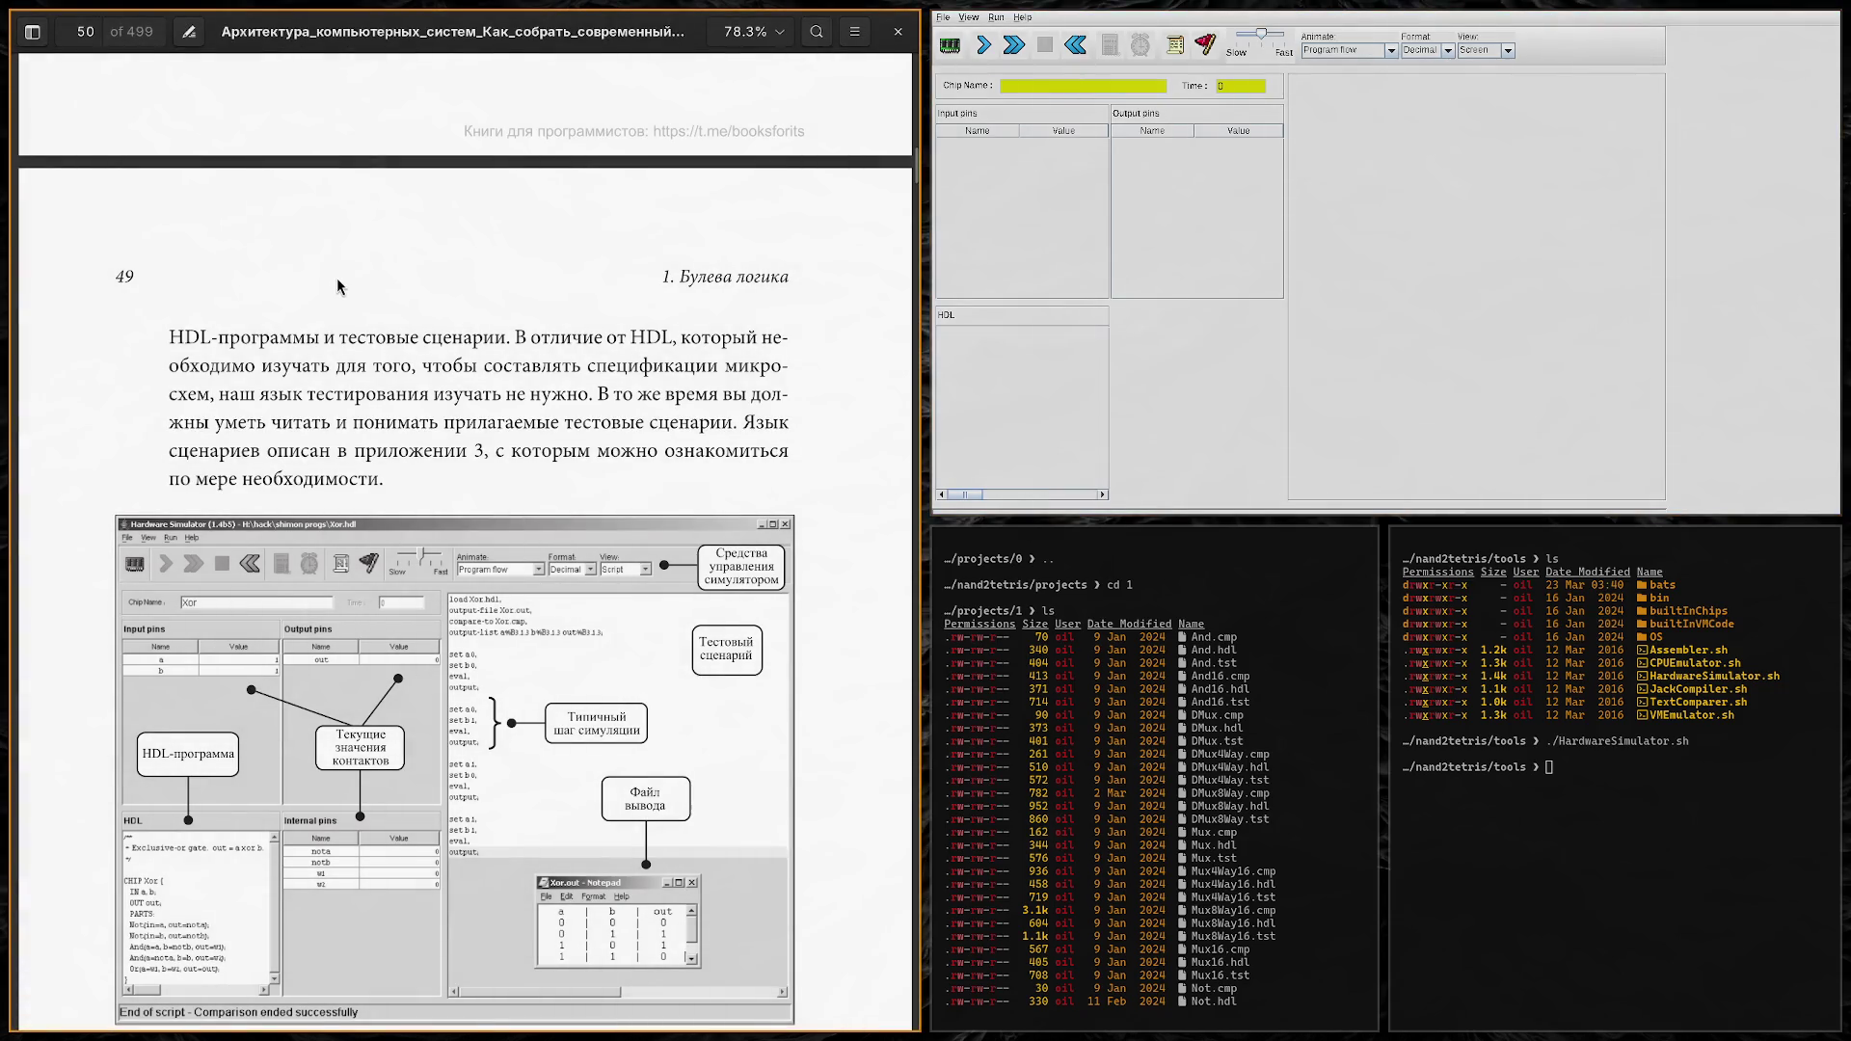
{"action": "scroll", "coordinate": [337, 279], "scroll_direction": "up", "scroll_amount": 3}
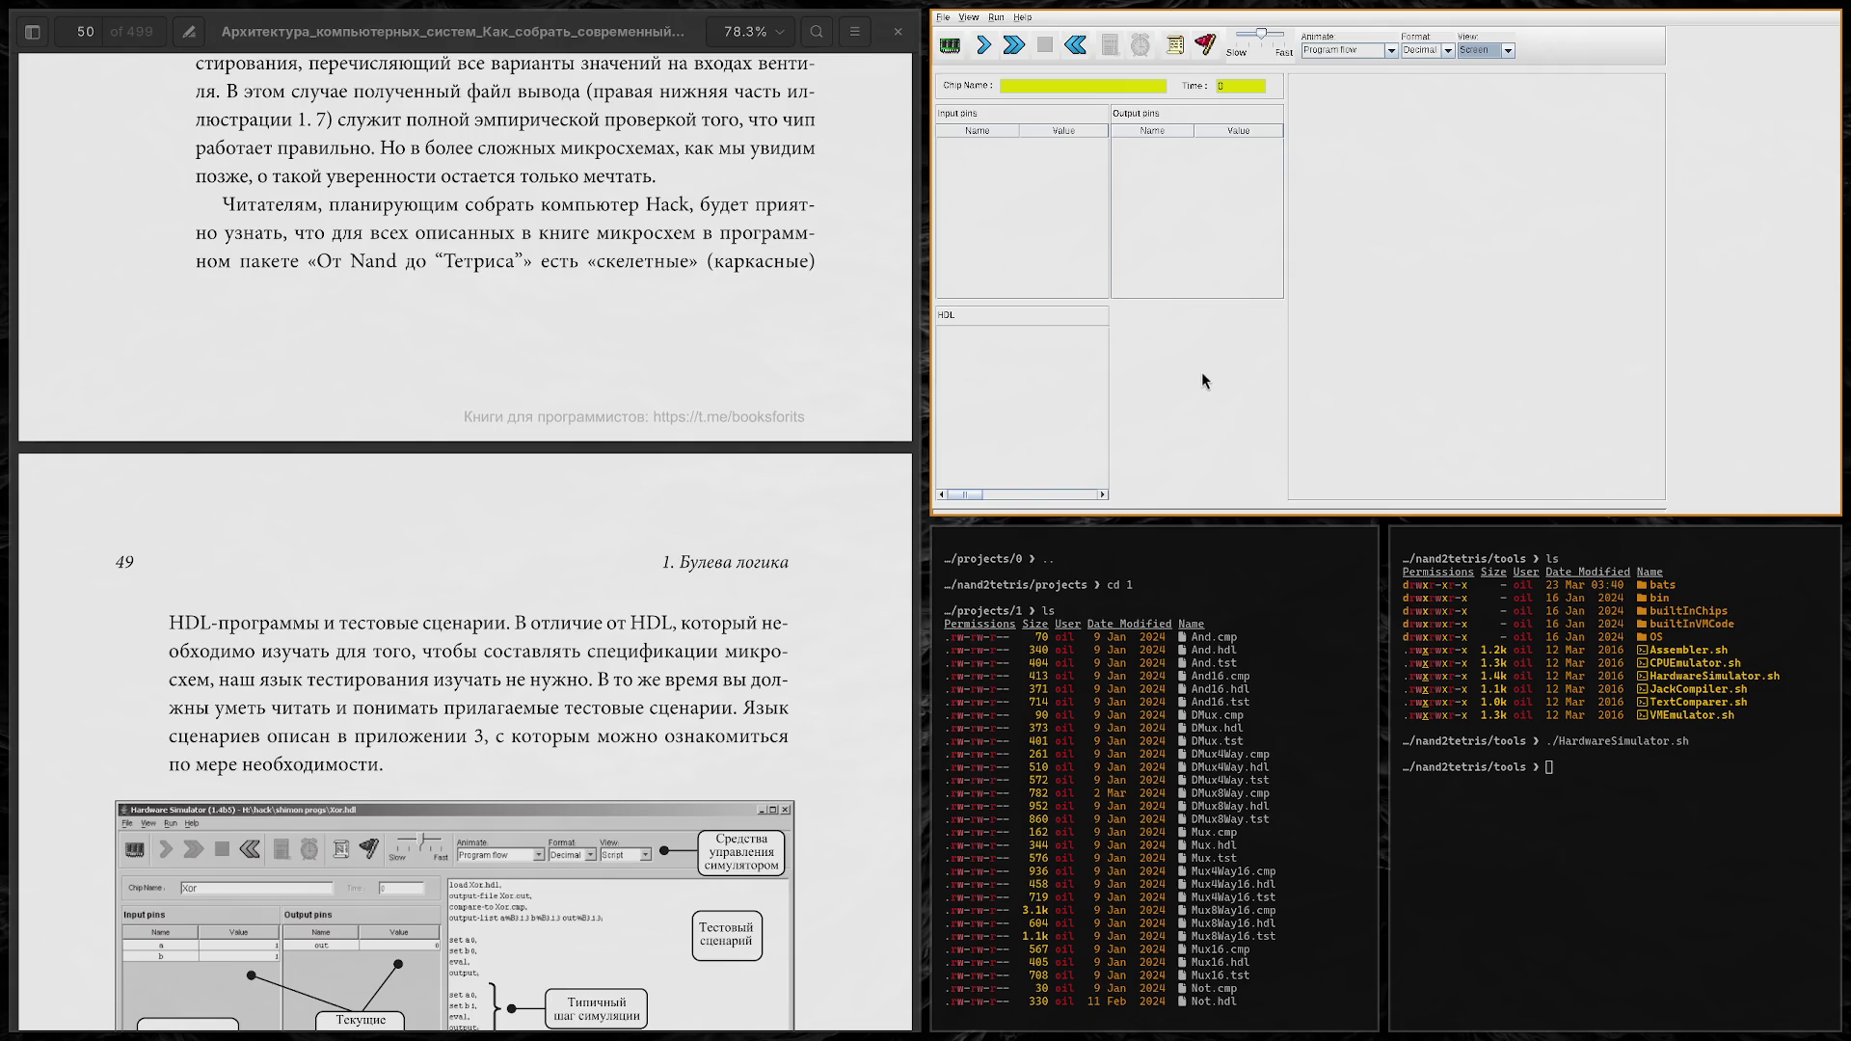
{"action": "left_click", "coordinate": [1508, 51]}
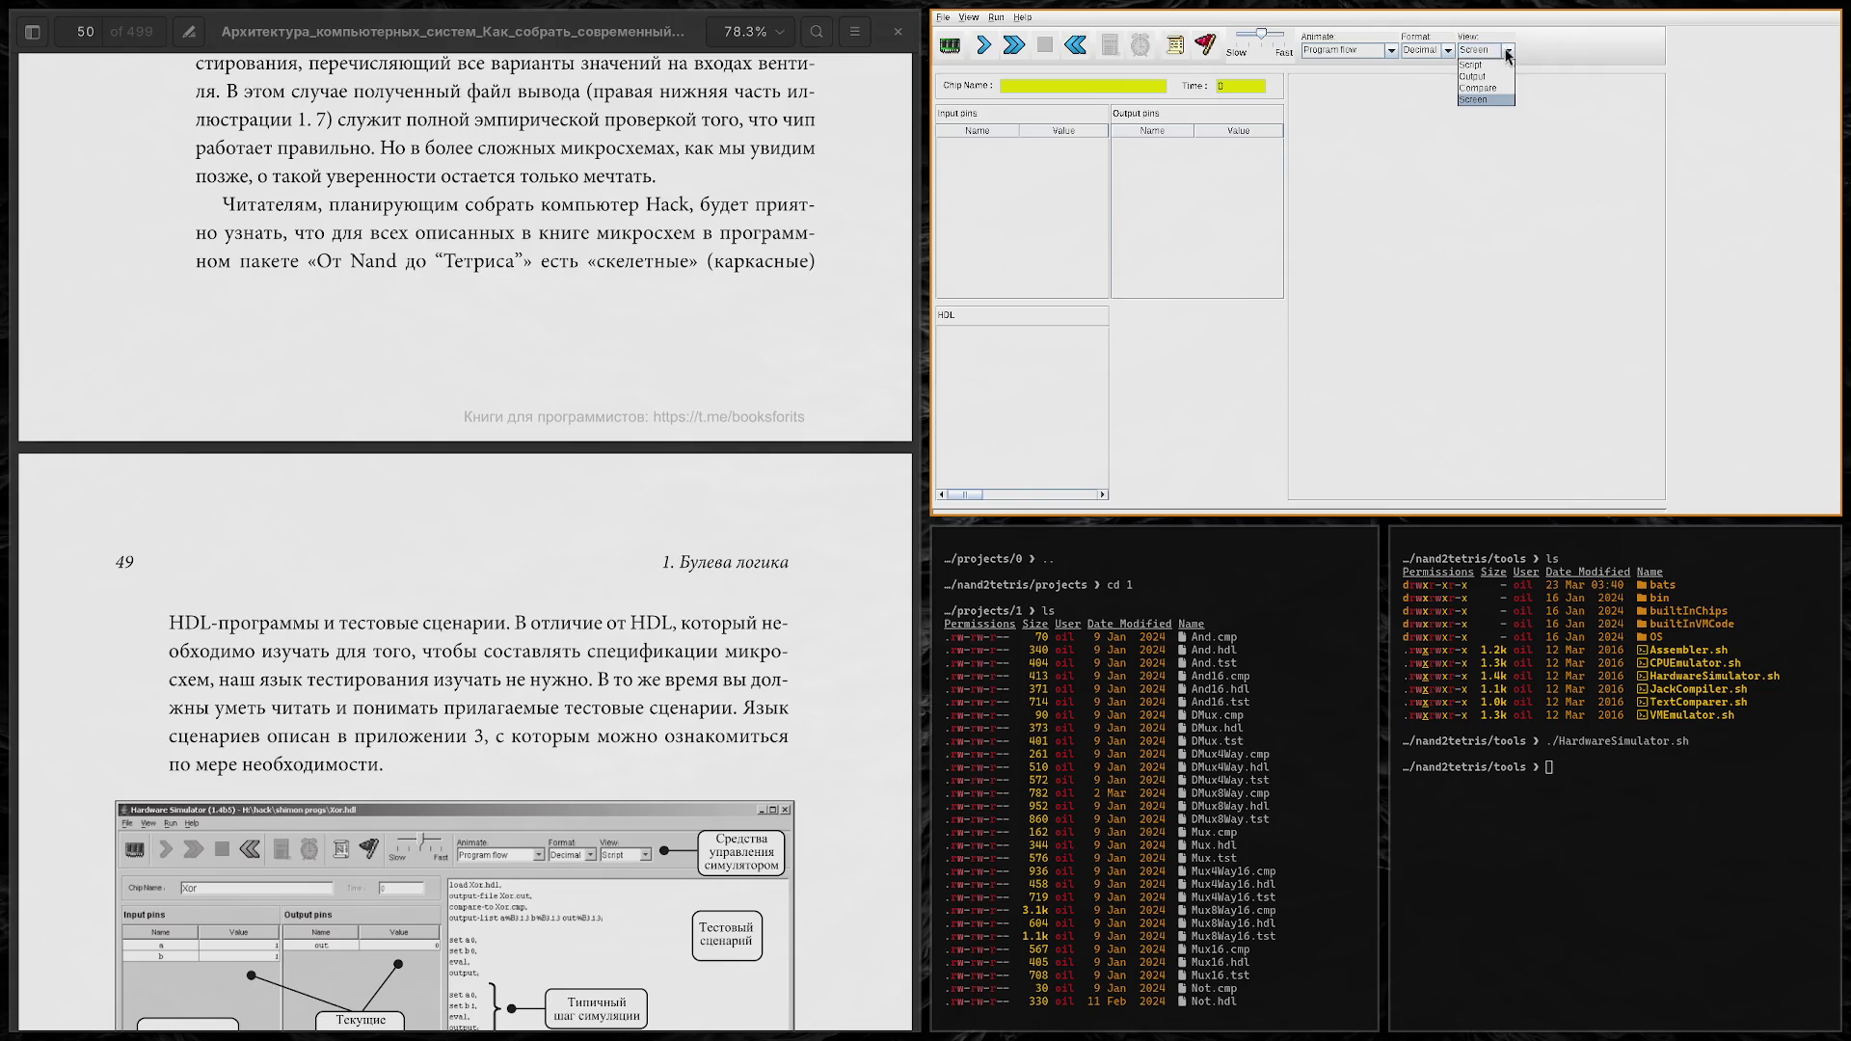
{"action": "left_click", "coordinate": [1473, 65]}
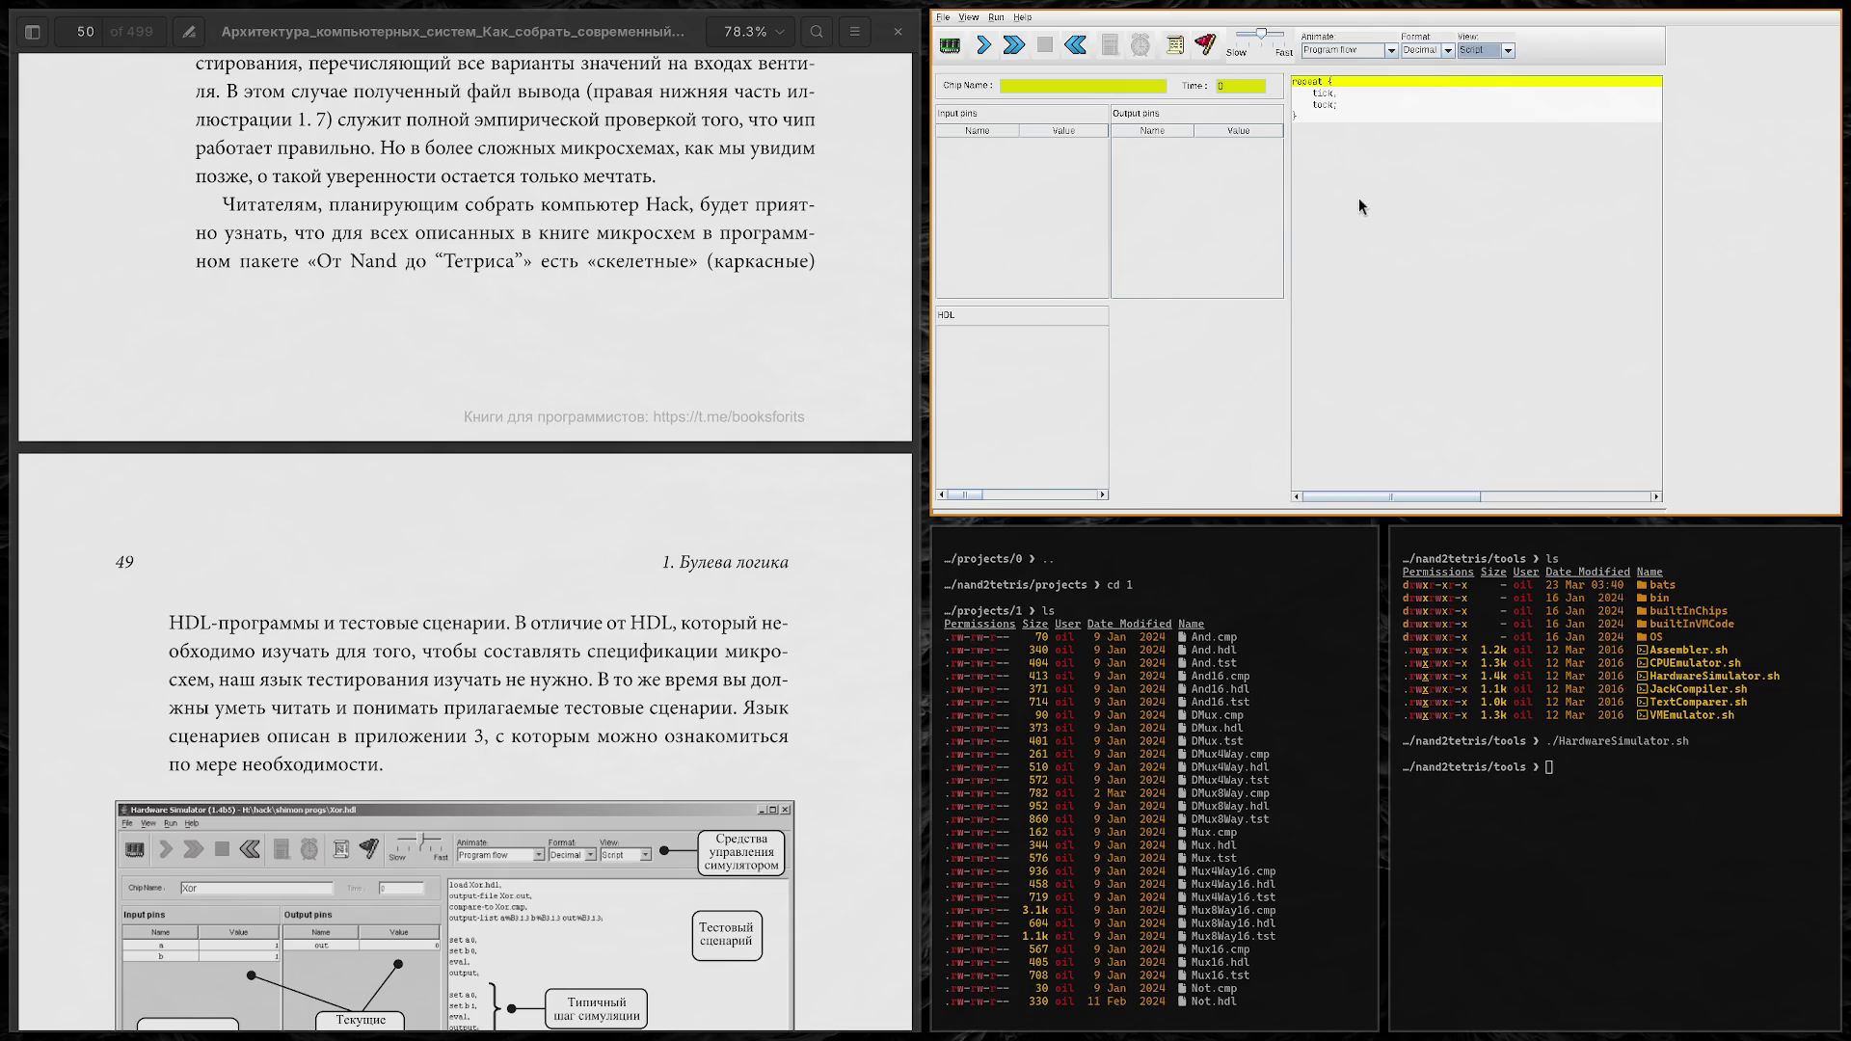
{"action": "scroll", "coordinate": [670, 311], "scroll_direction": "down", "scroll_amount": 3}
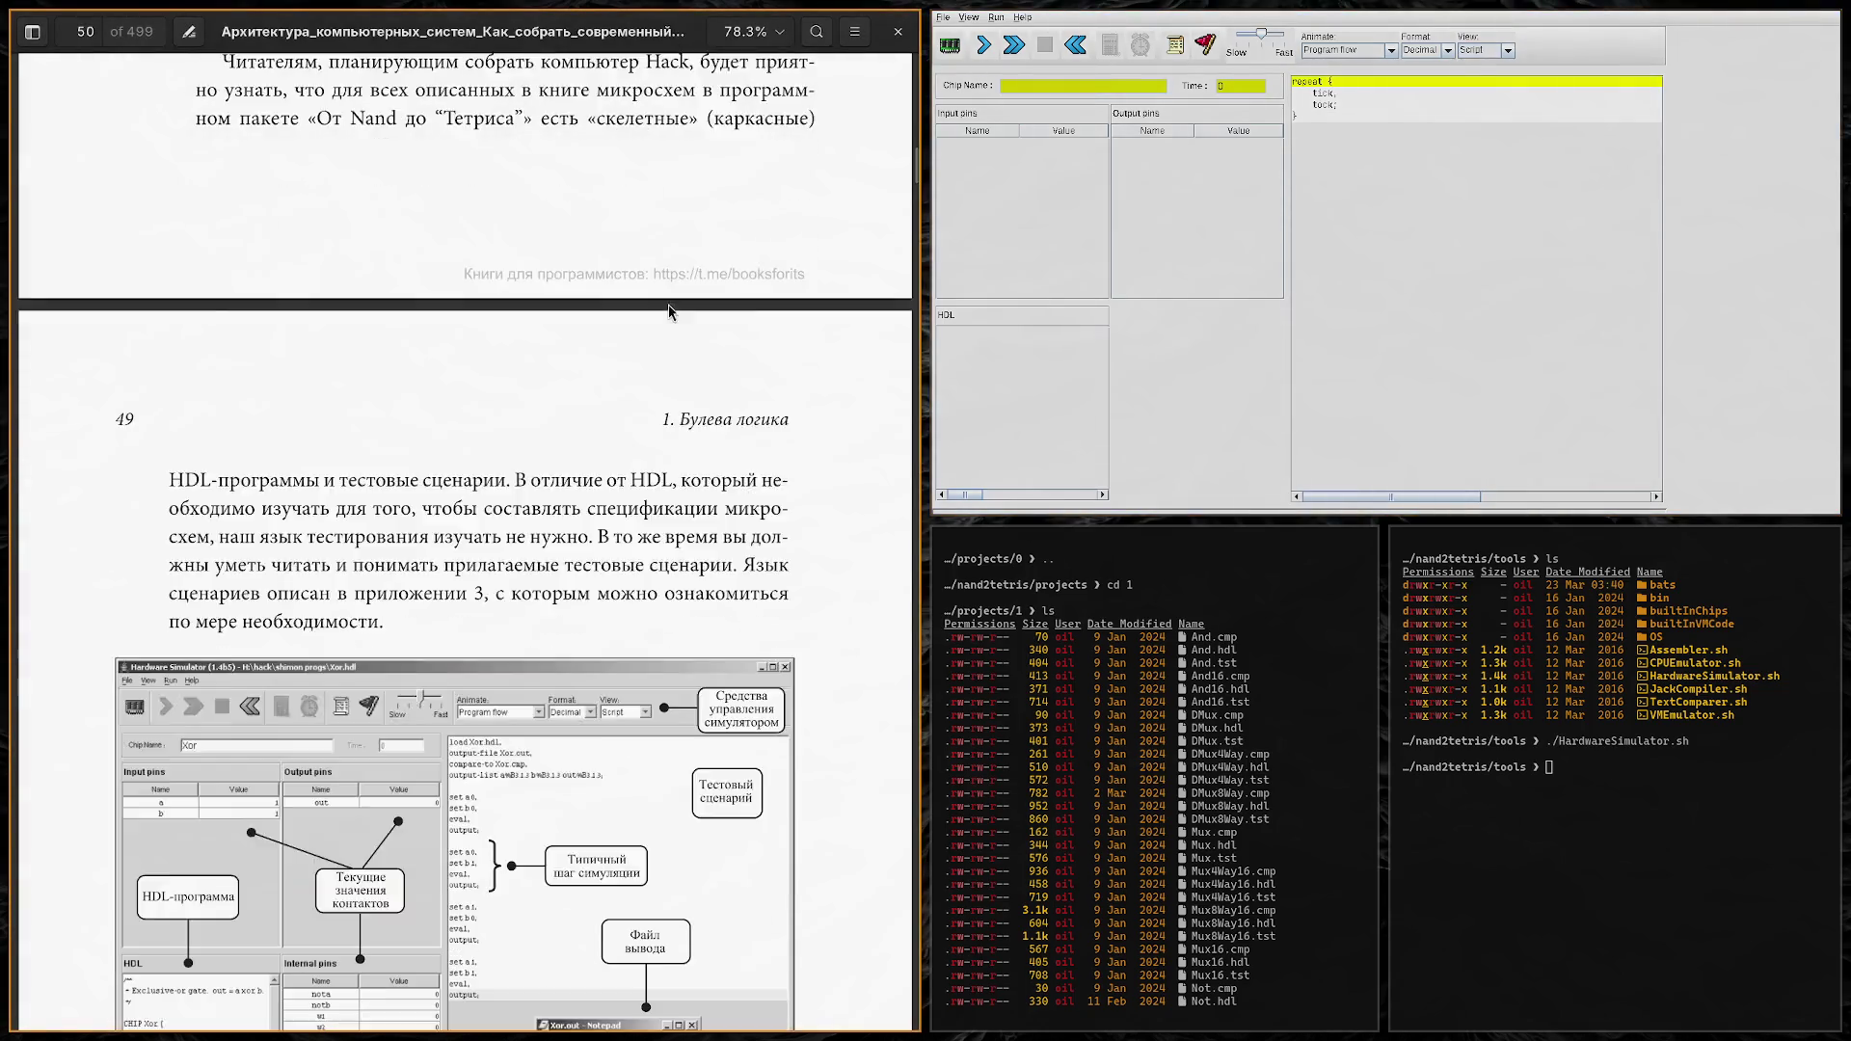
{"action": "scroll", "coordinate": [671, 311], "scroll_direction": "down", "scroll_amount": 3}
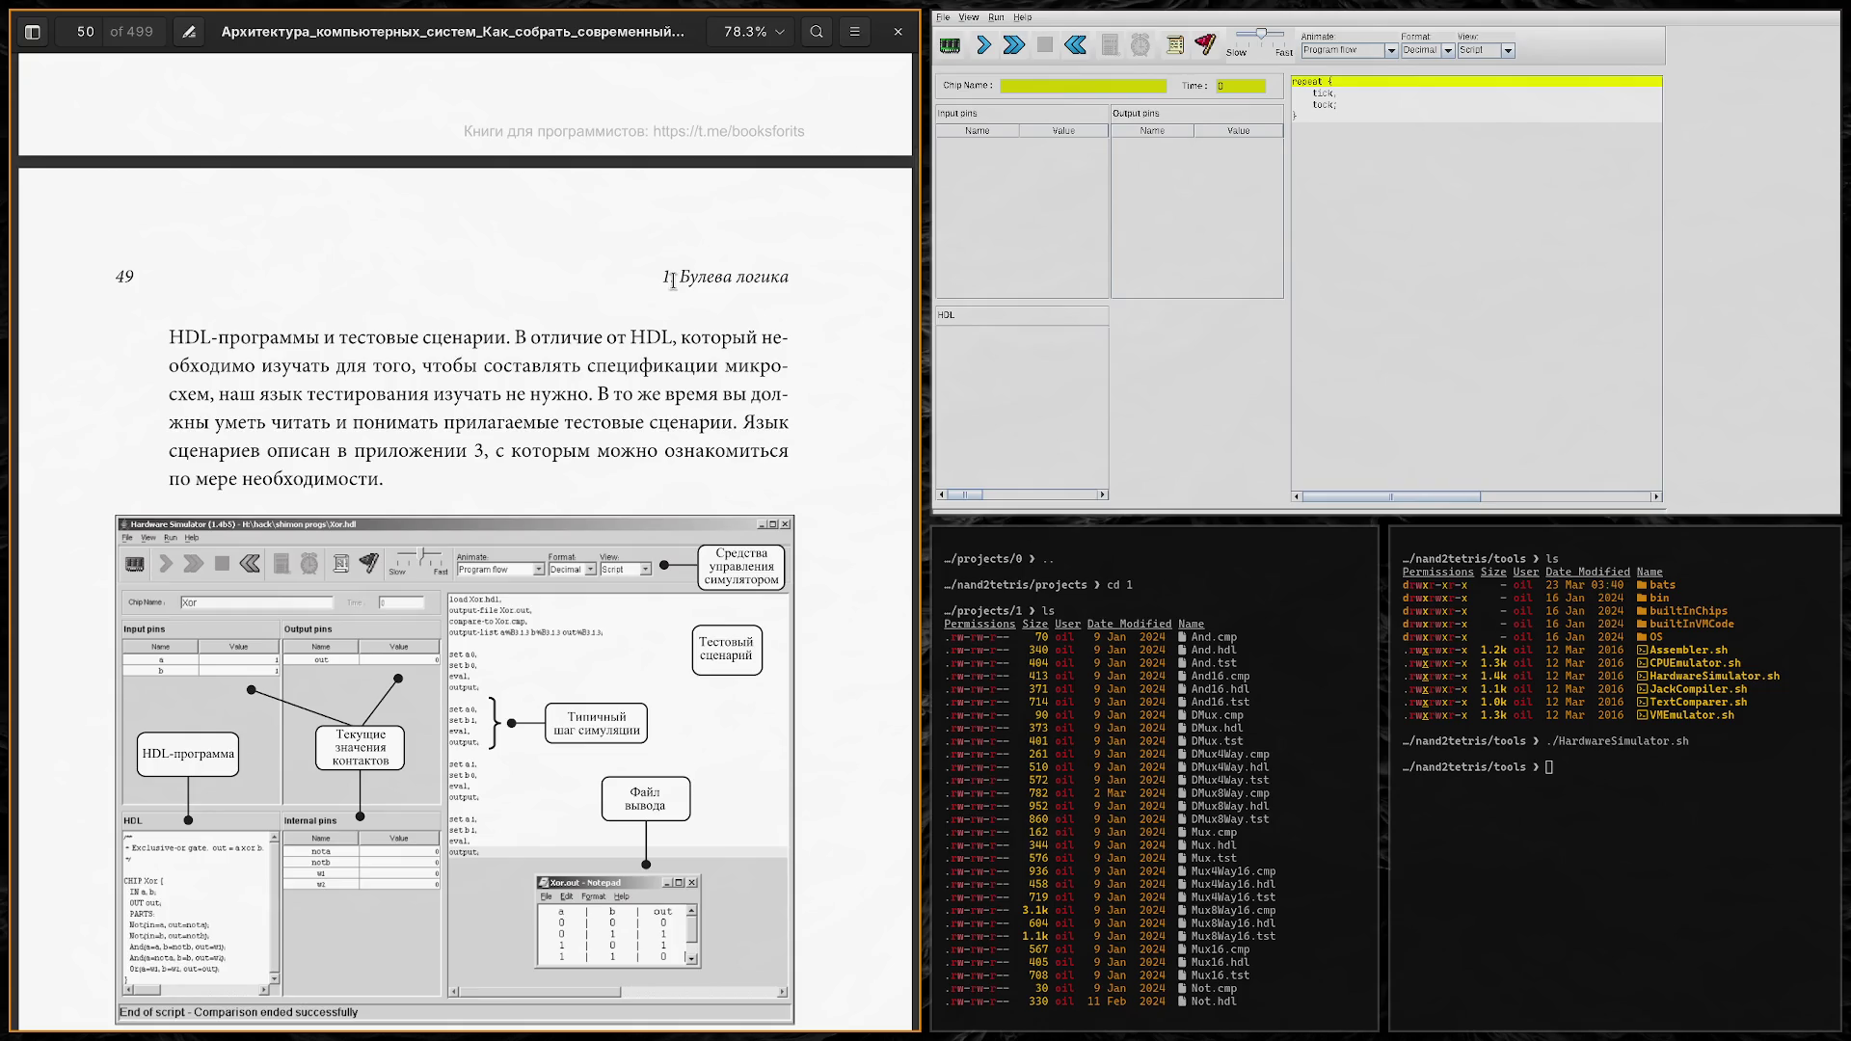
{"action": "scroll", "coordinate": [675, 280], "scroll_direction": "up", "scroll_amount": 5}
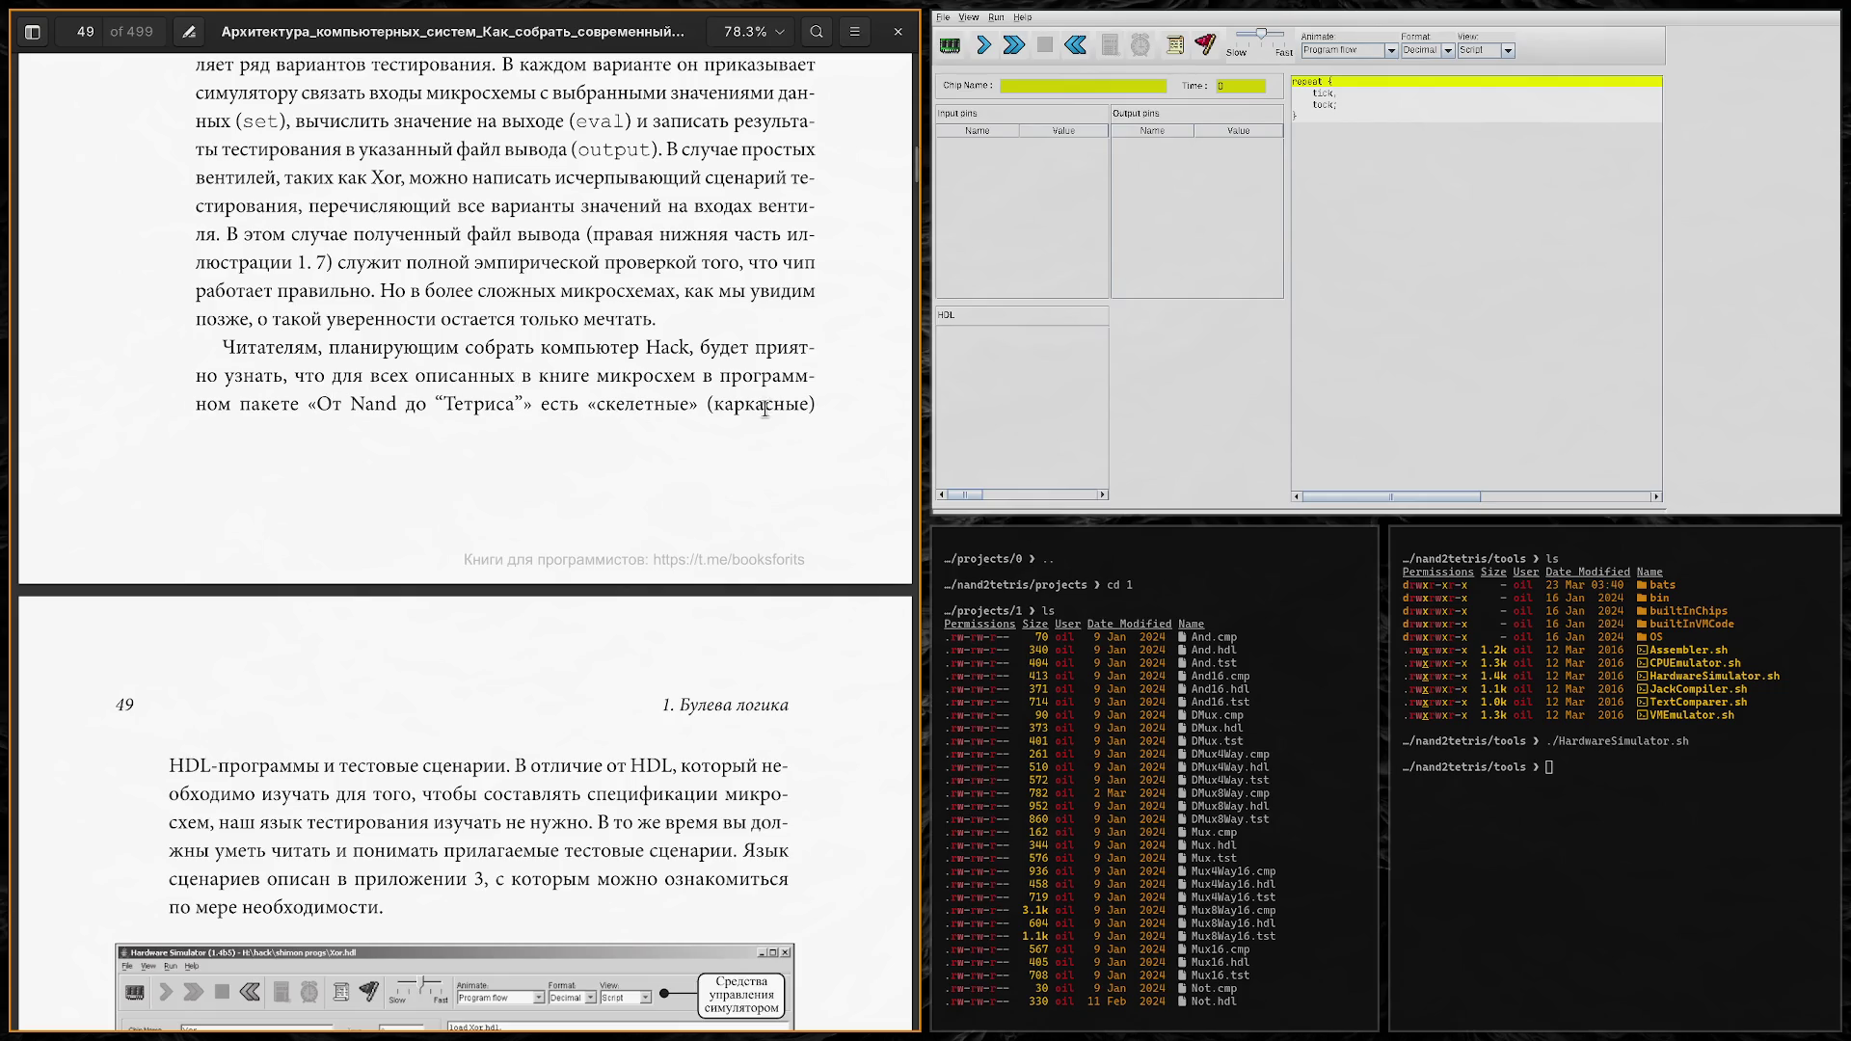
{"action": "scroll", "coordinate": [457, 381], "scroll_direction": "down", "scroll_amount": 2}
{"action": "scroll", "coordinate": [457, 381], "scroll_direction": "down", "scroll_amount": 4}
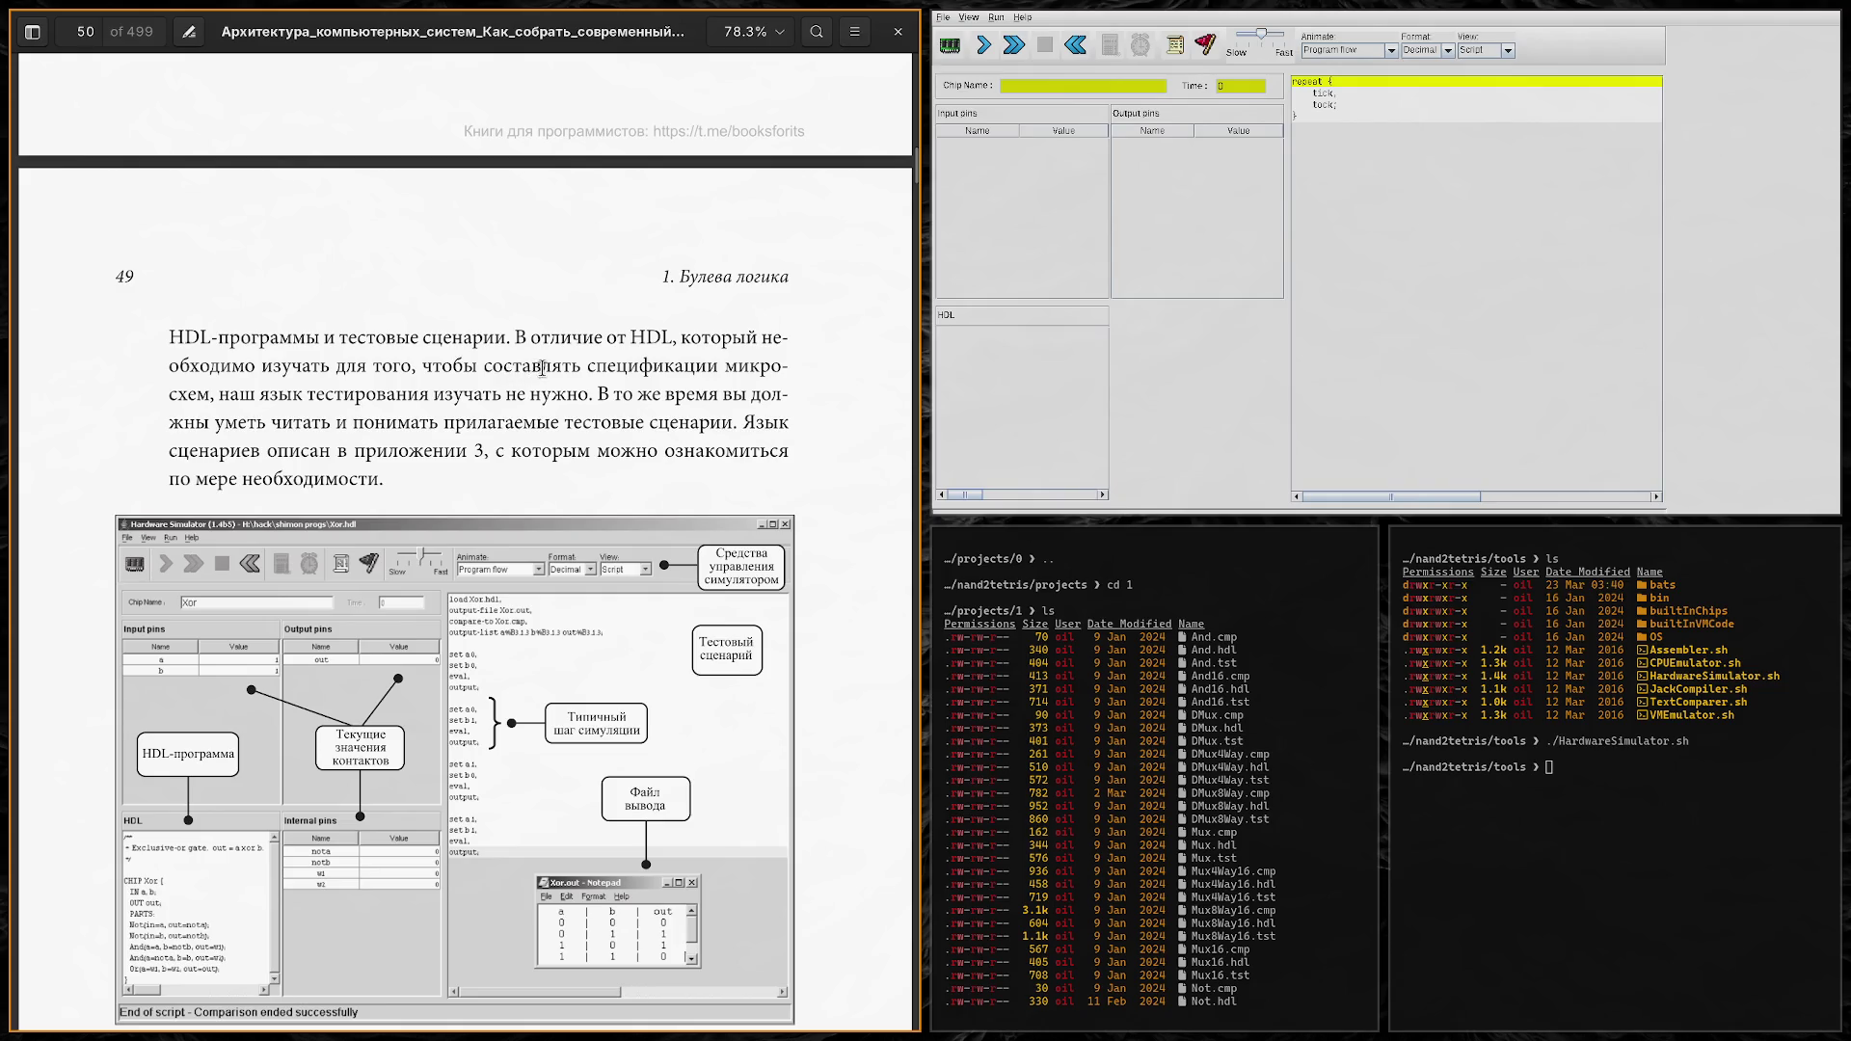
{"action": "scroll", "coordinate": [390, 350], "scroll_direction": "up", "scroll_amount": 2}
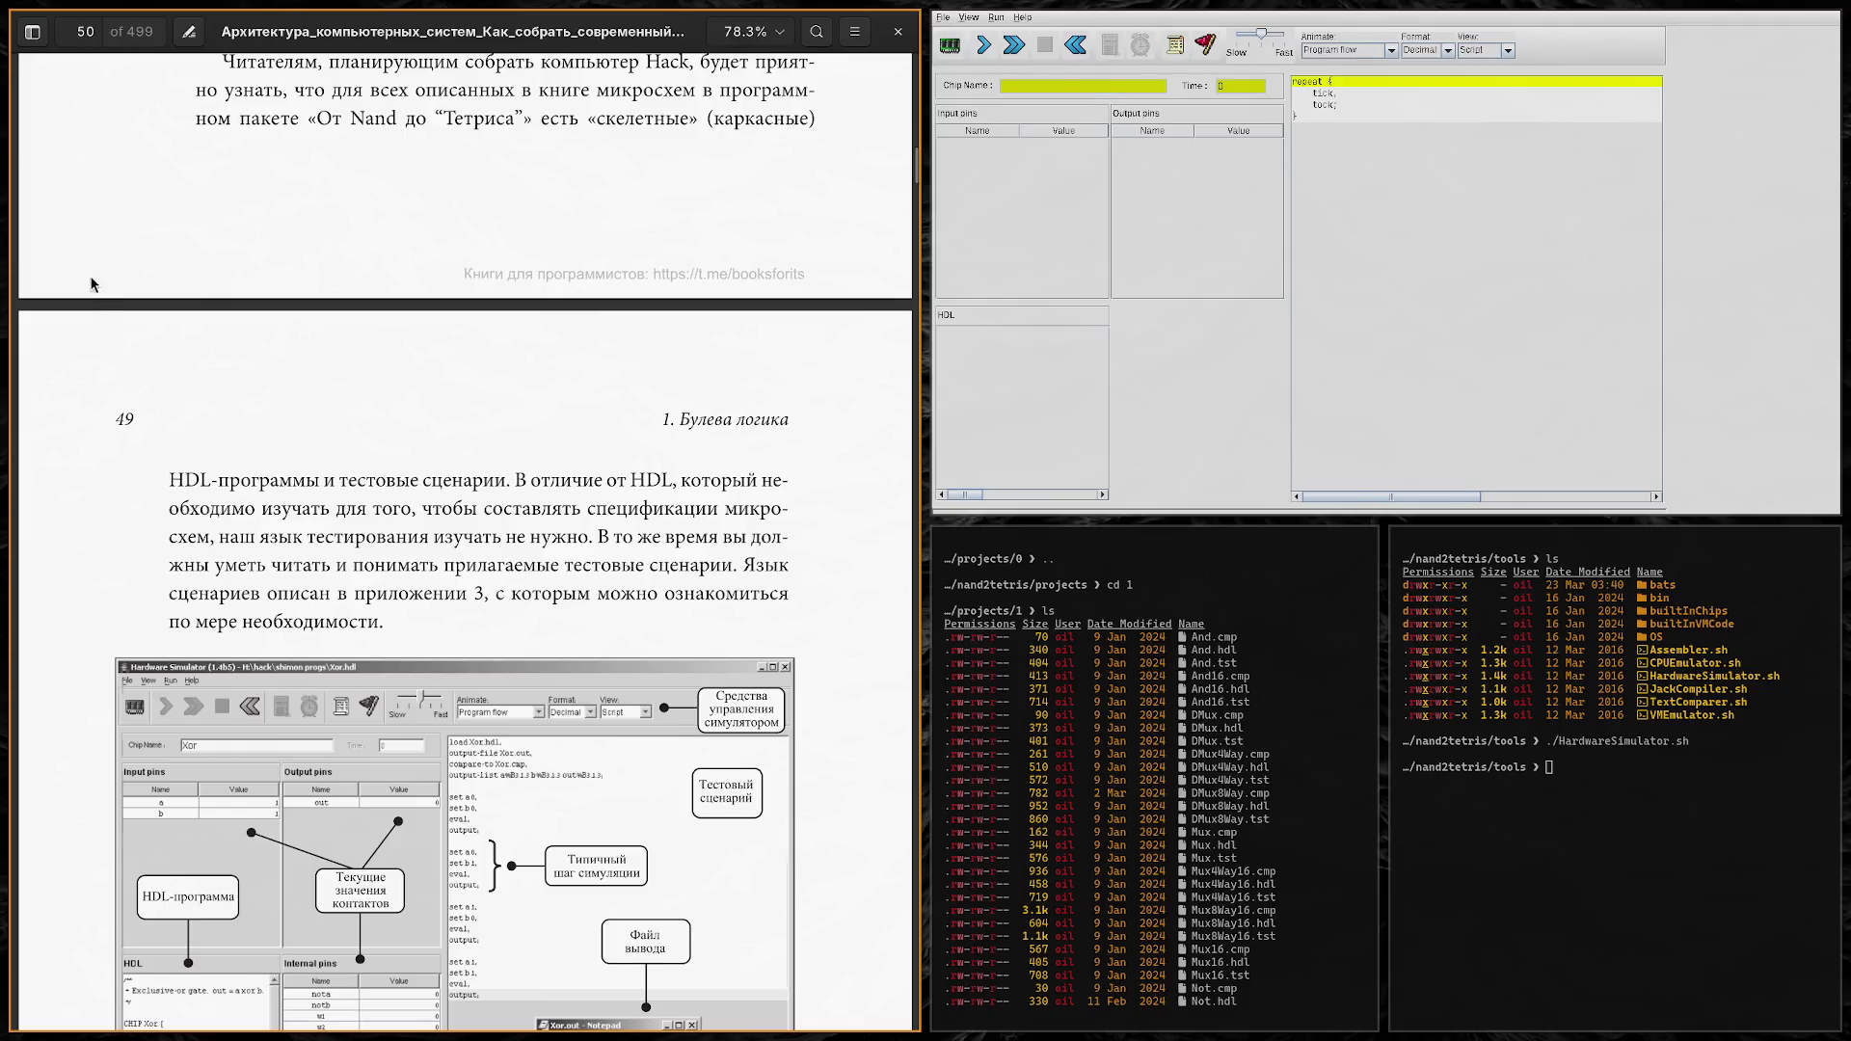
Step: Scroll the PDF so the whole Xor simulator screenshot and its caption's start are visible
{"action": "scroll", "coordinate": [292, 334], "scroll_direction": "down", "scroll_amount": 3}
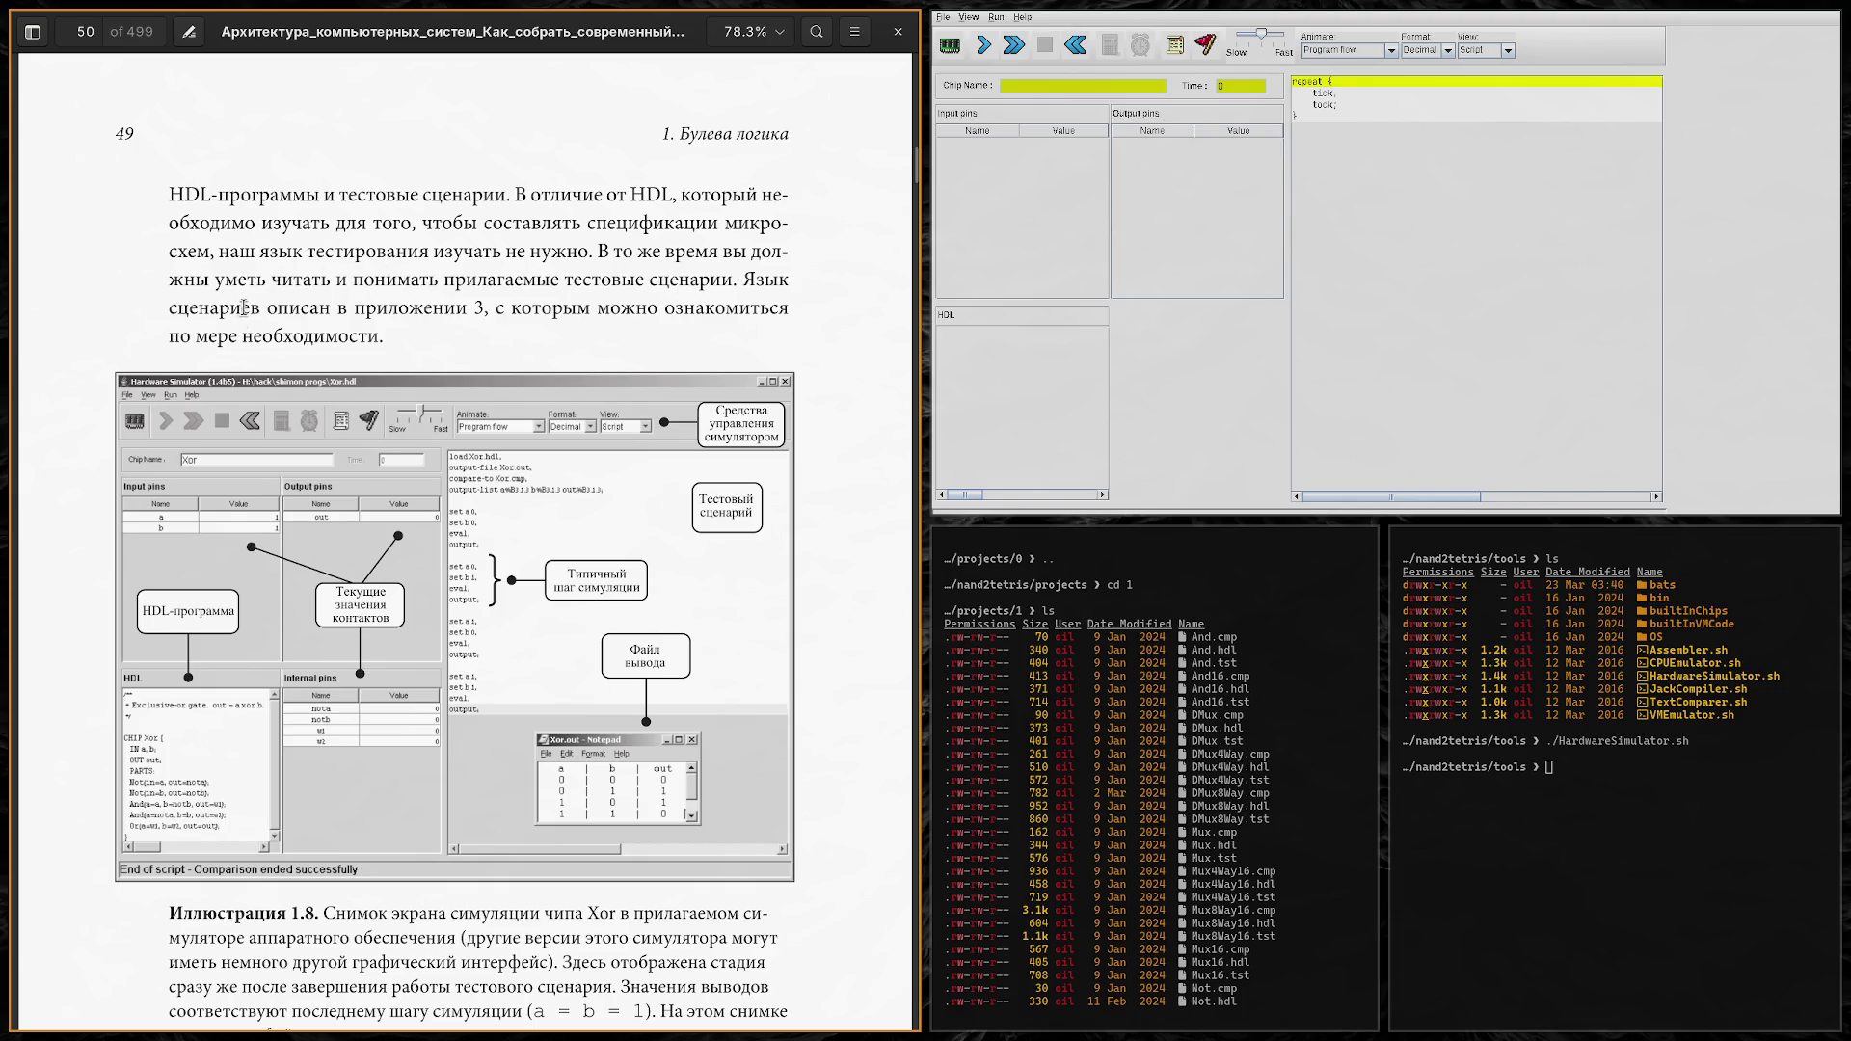
Step: Read the complete Illustration 1.8 caption under the Xor screenshot, then open the simulator's File menu
{"action": "scroll", "coordinate": [183, 345], "scroll_direction": "down", "scroll_amount": 3}
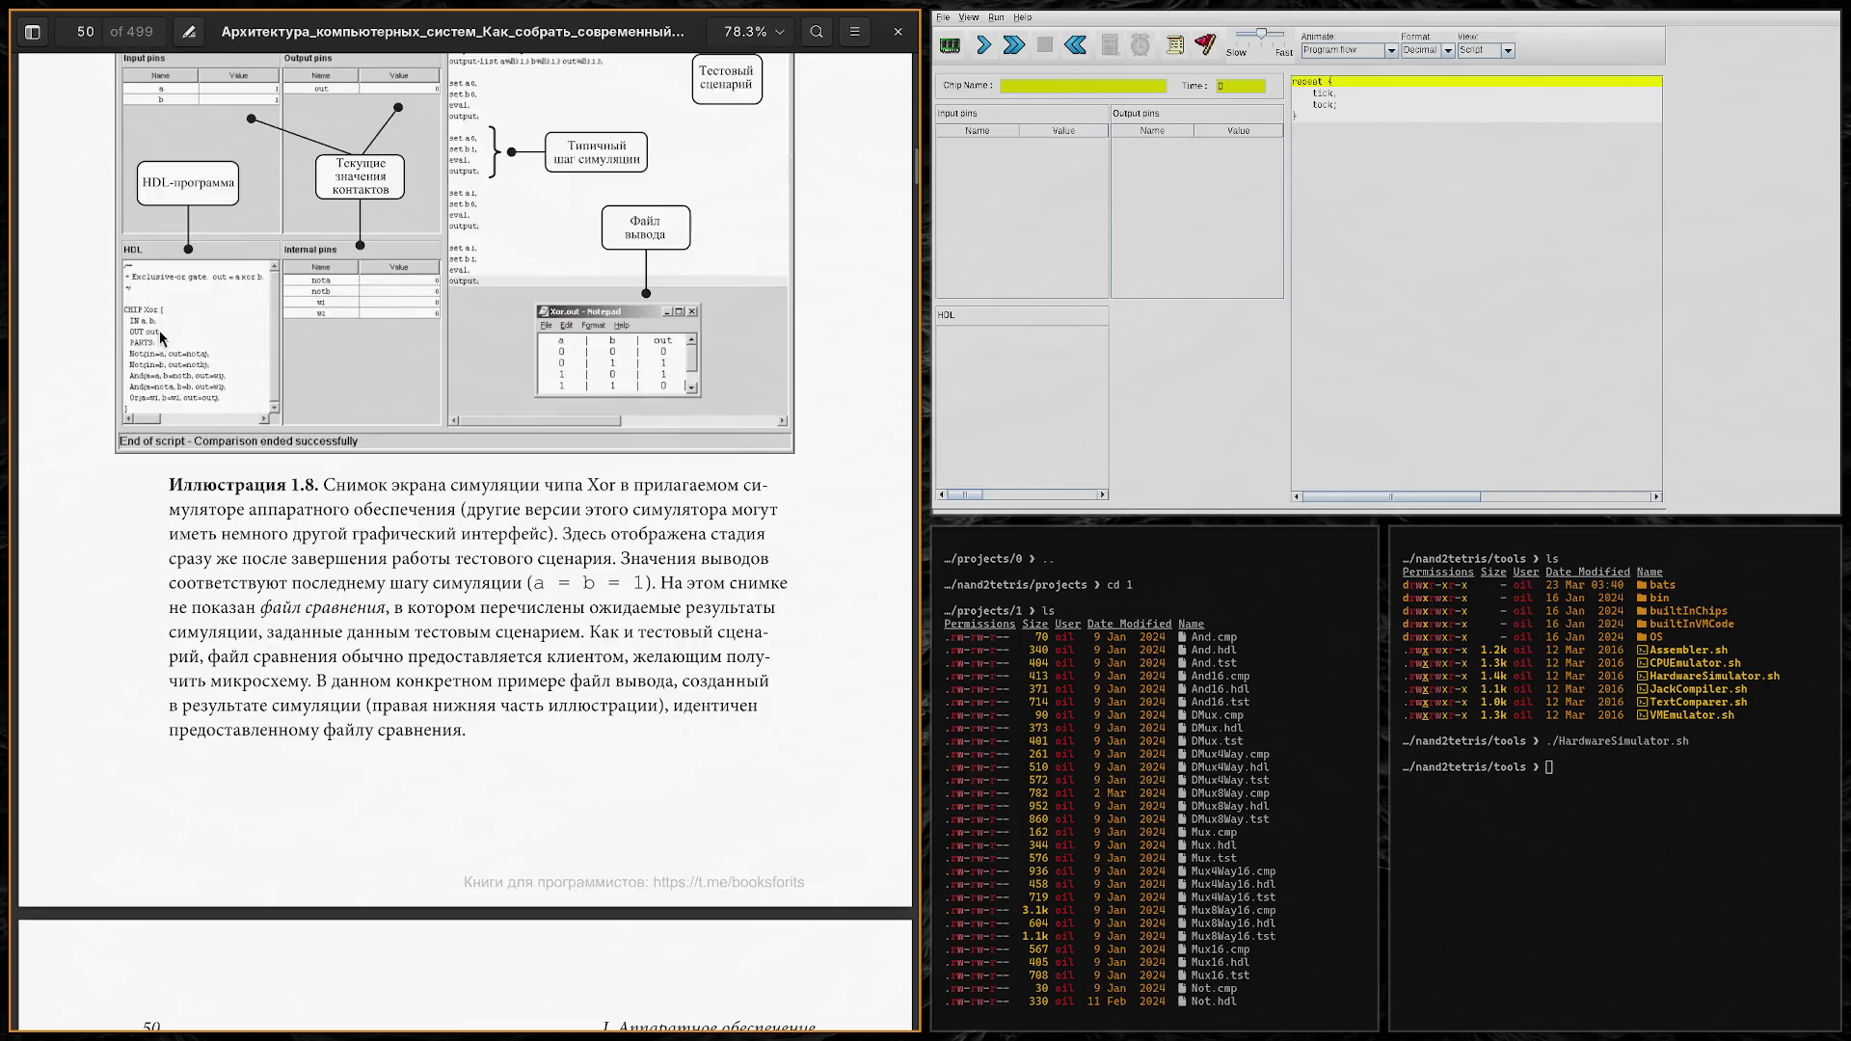
{"action": "scroll", "coordinate": [190, 347], "scroll_direction": "up", "scroll_amount": 2}
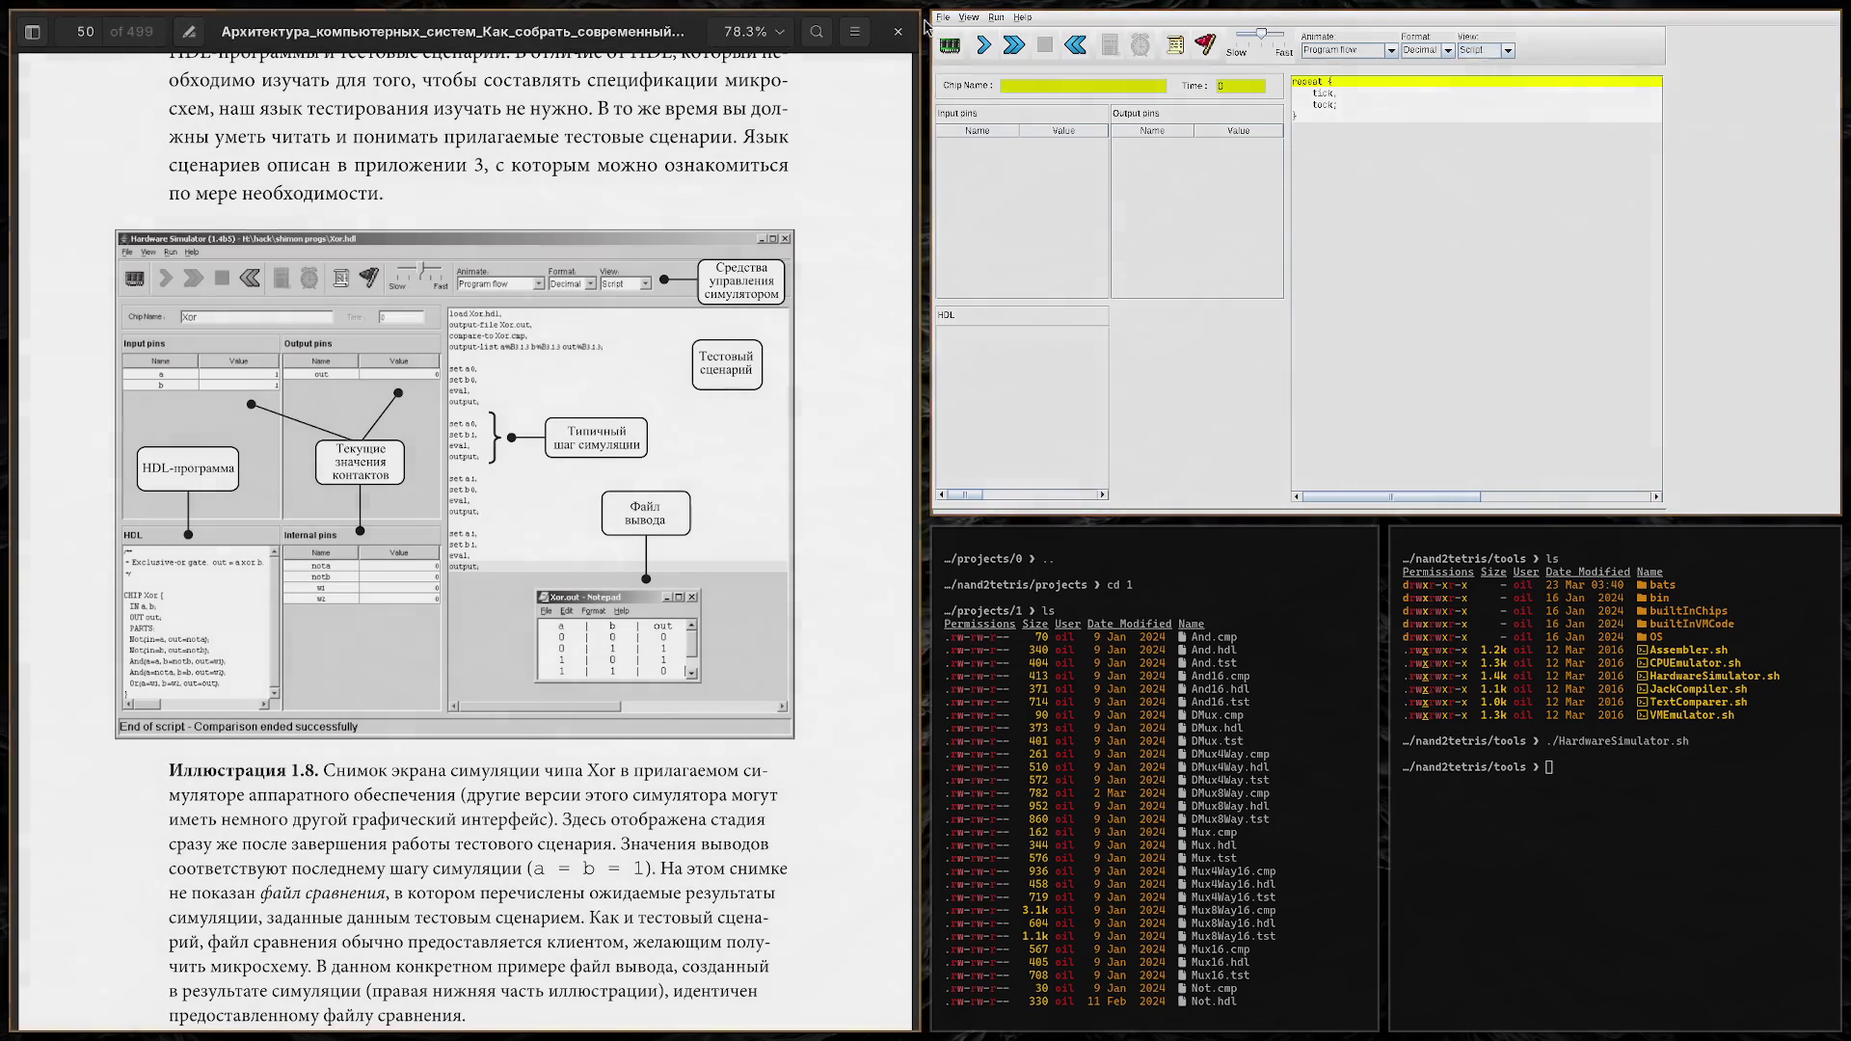
{"action": "left_click", "coordinate": [968, 17]}
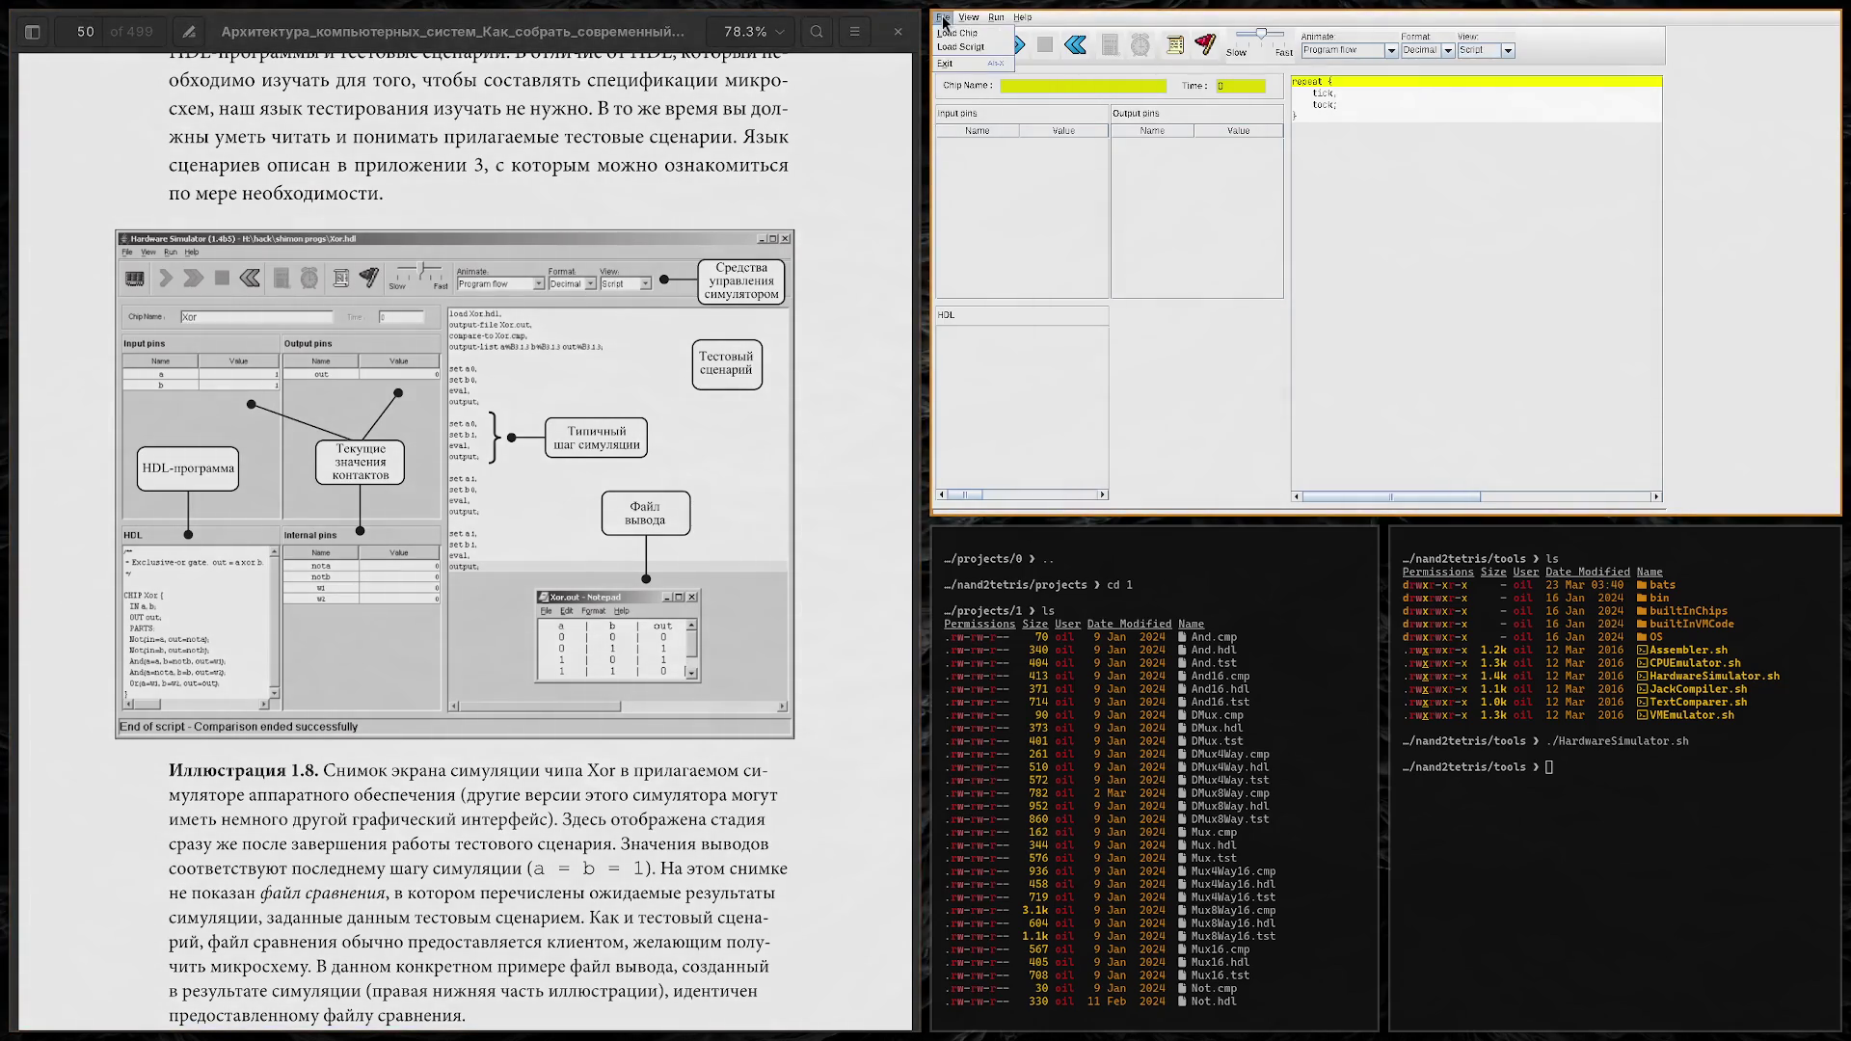
Step: Load the Xor.tst test script from Education/nand2tetris/projects/1
{"action": "left_click", "coordinate": [943, 17]}
{"action": "left_click", "coordinate": [985, 50]}
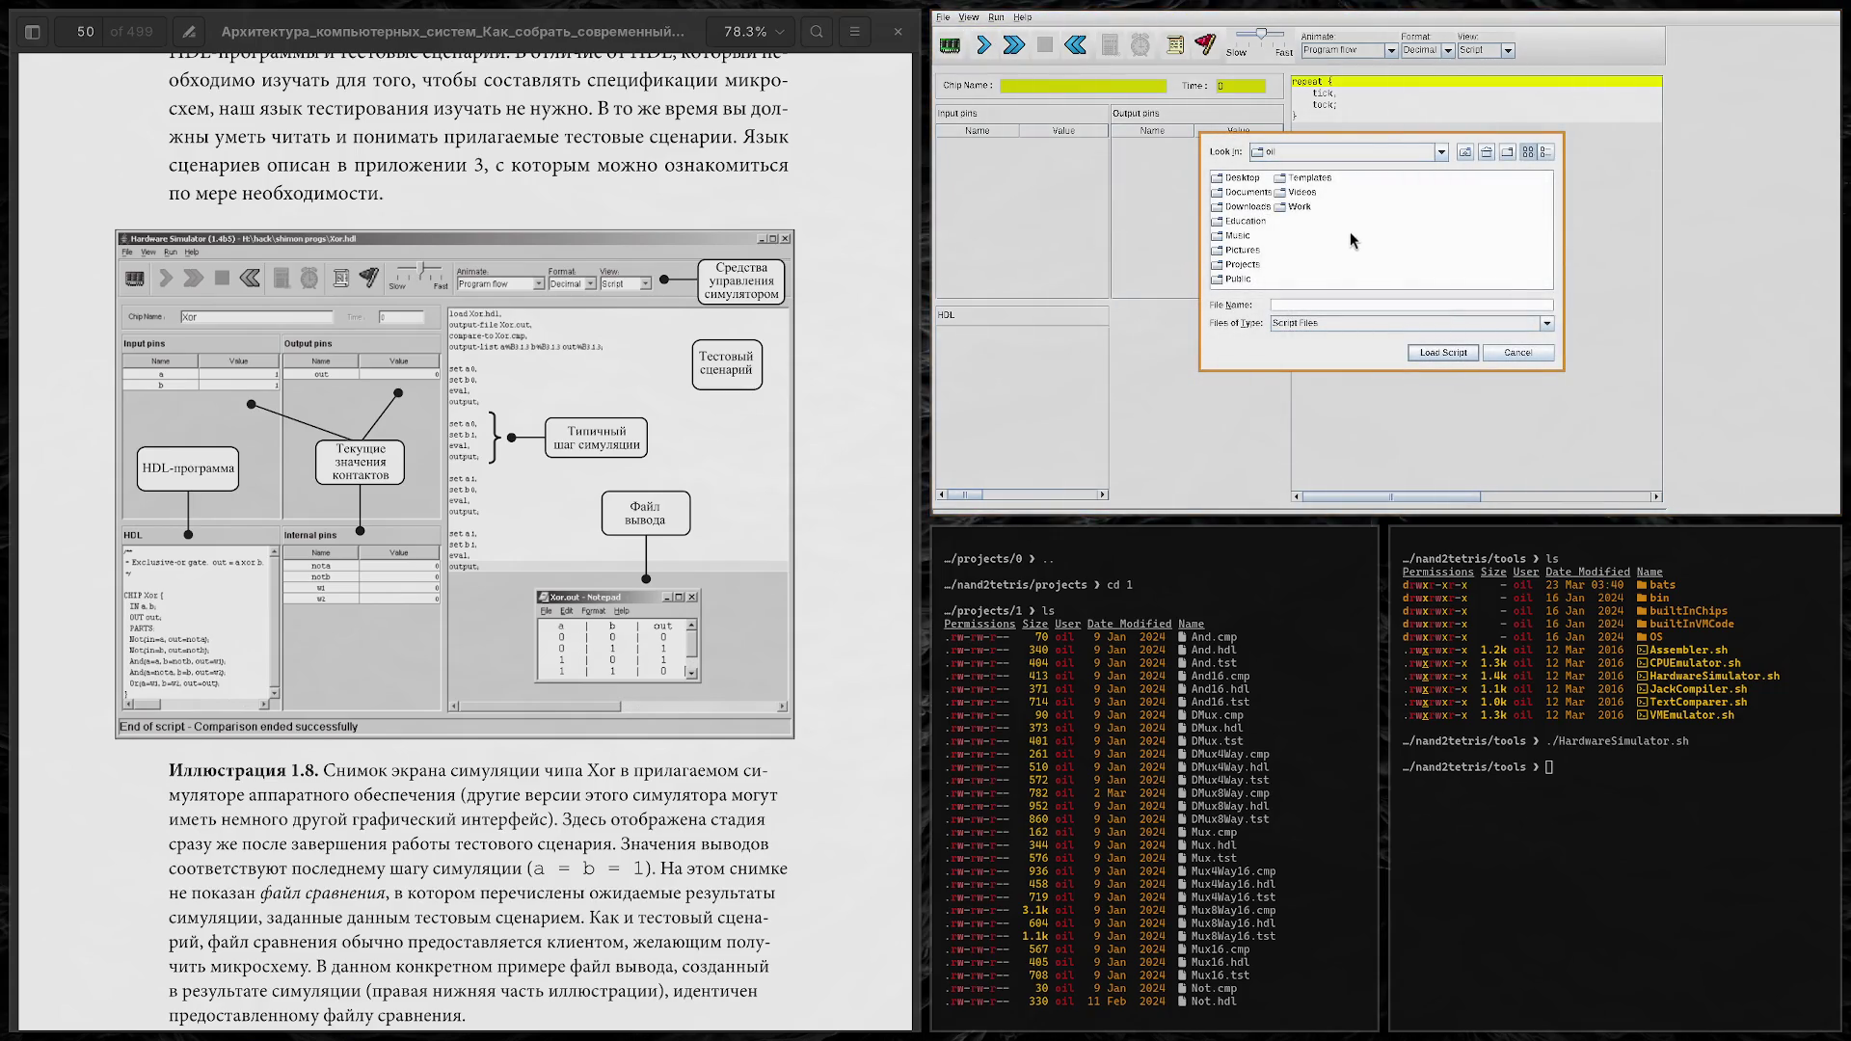
{"action": "double_click", "coordinate": [1246, 206]}
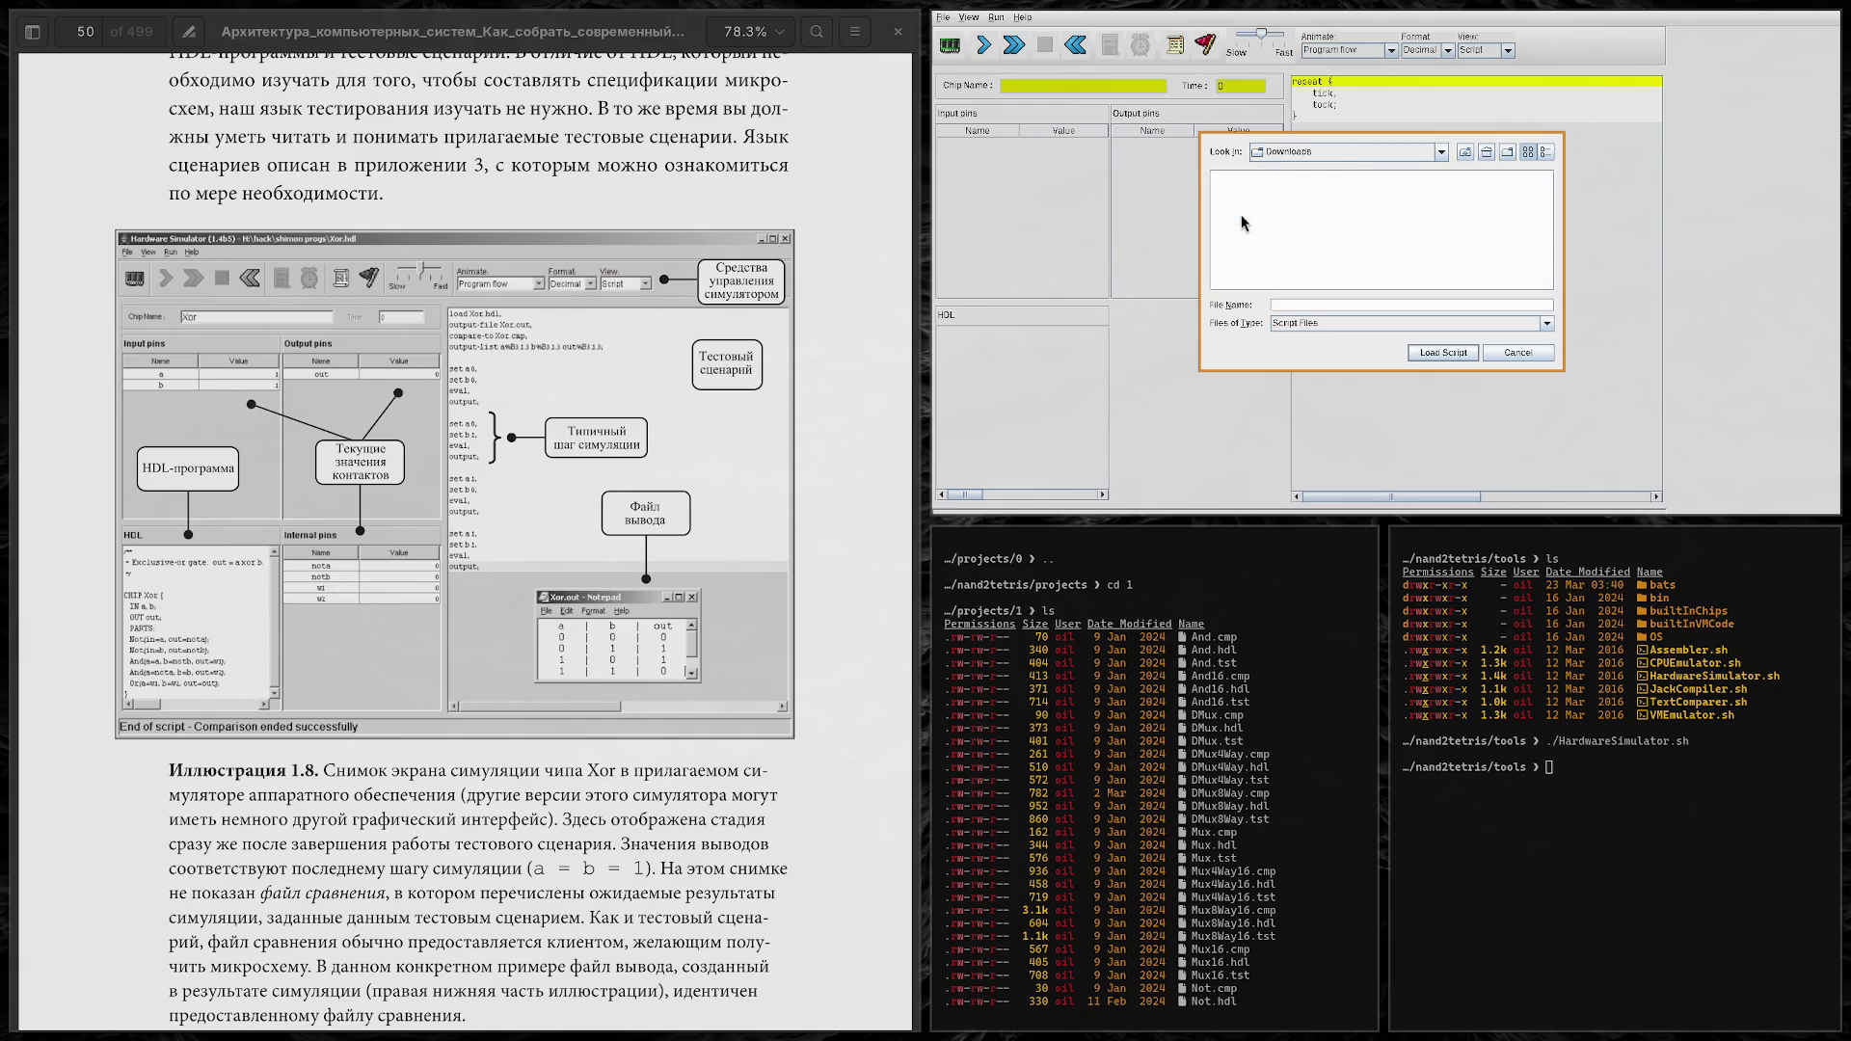
{"action": "left_click", "coordinate": [1442, 152]}
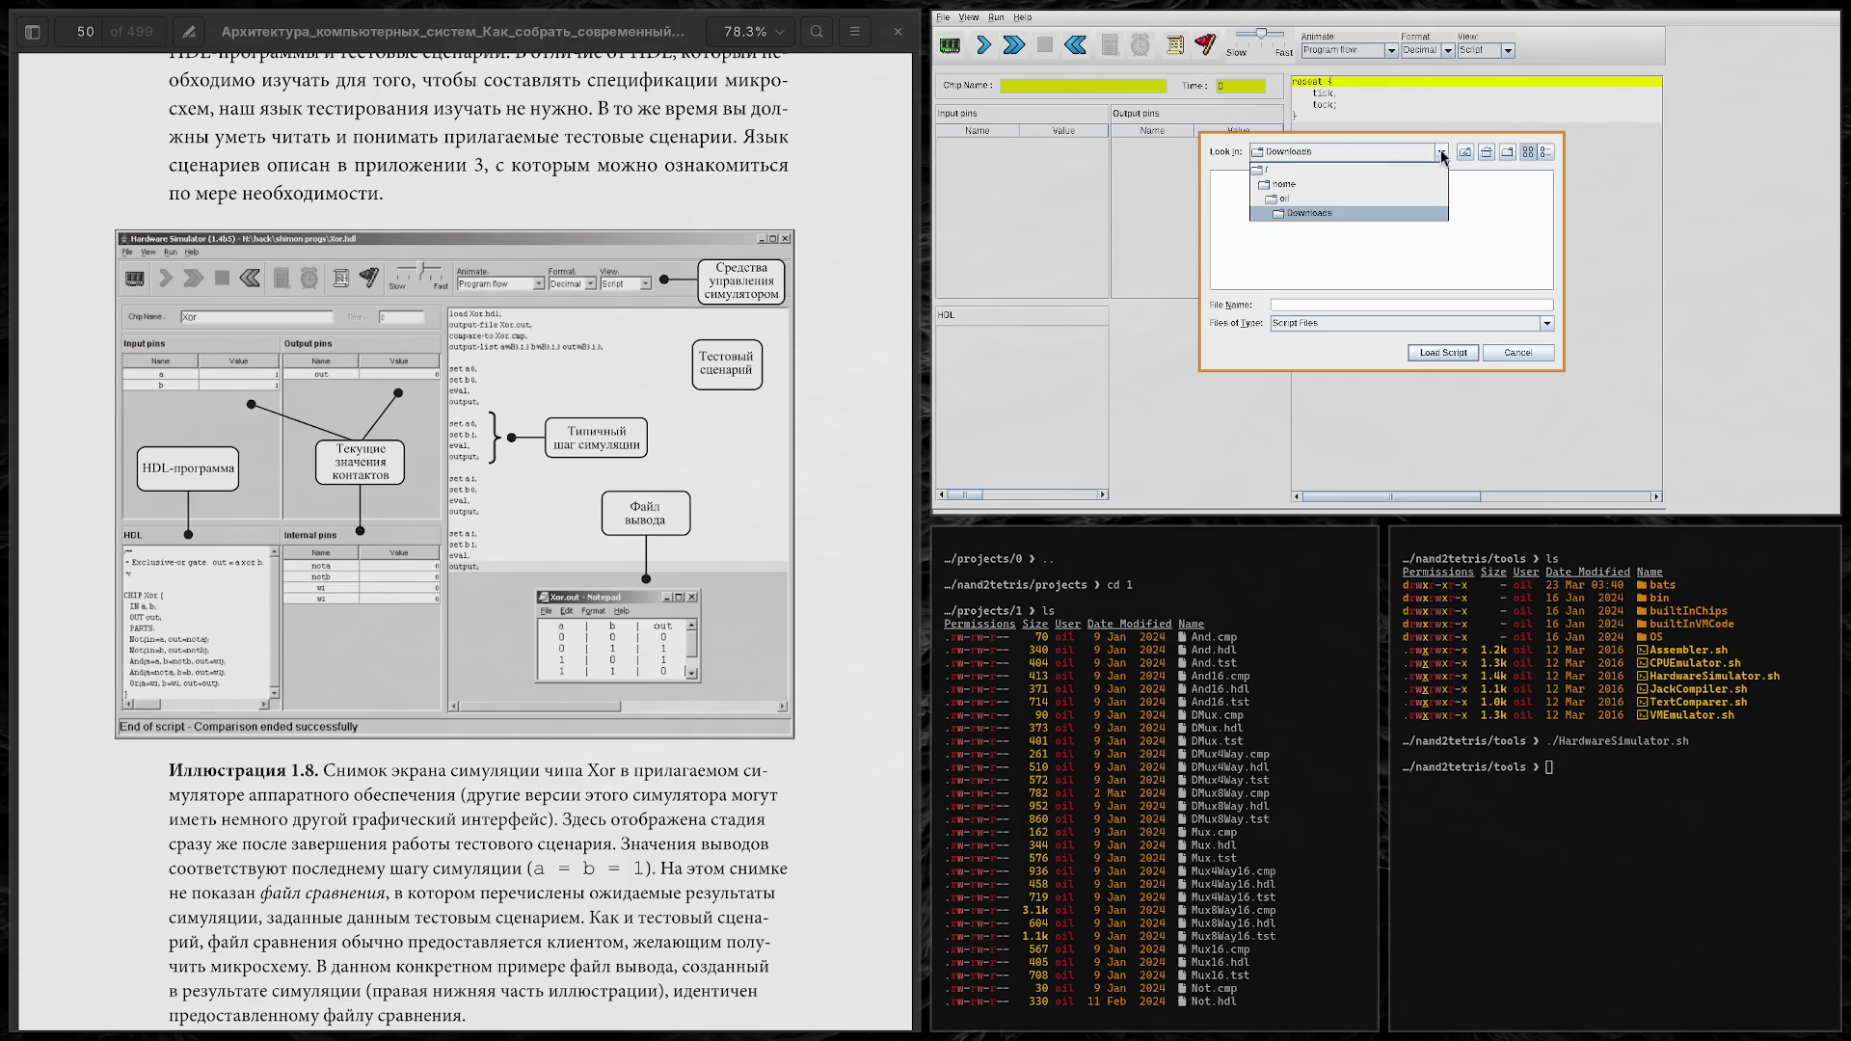
{"action": "left_click", "coordinate": [1271, 199]}
{"action": "double_click", "coordinate": [1253, 220]}
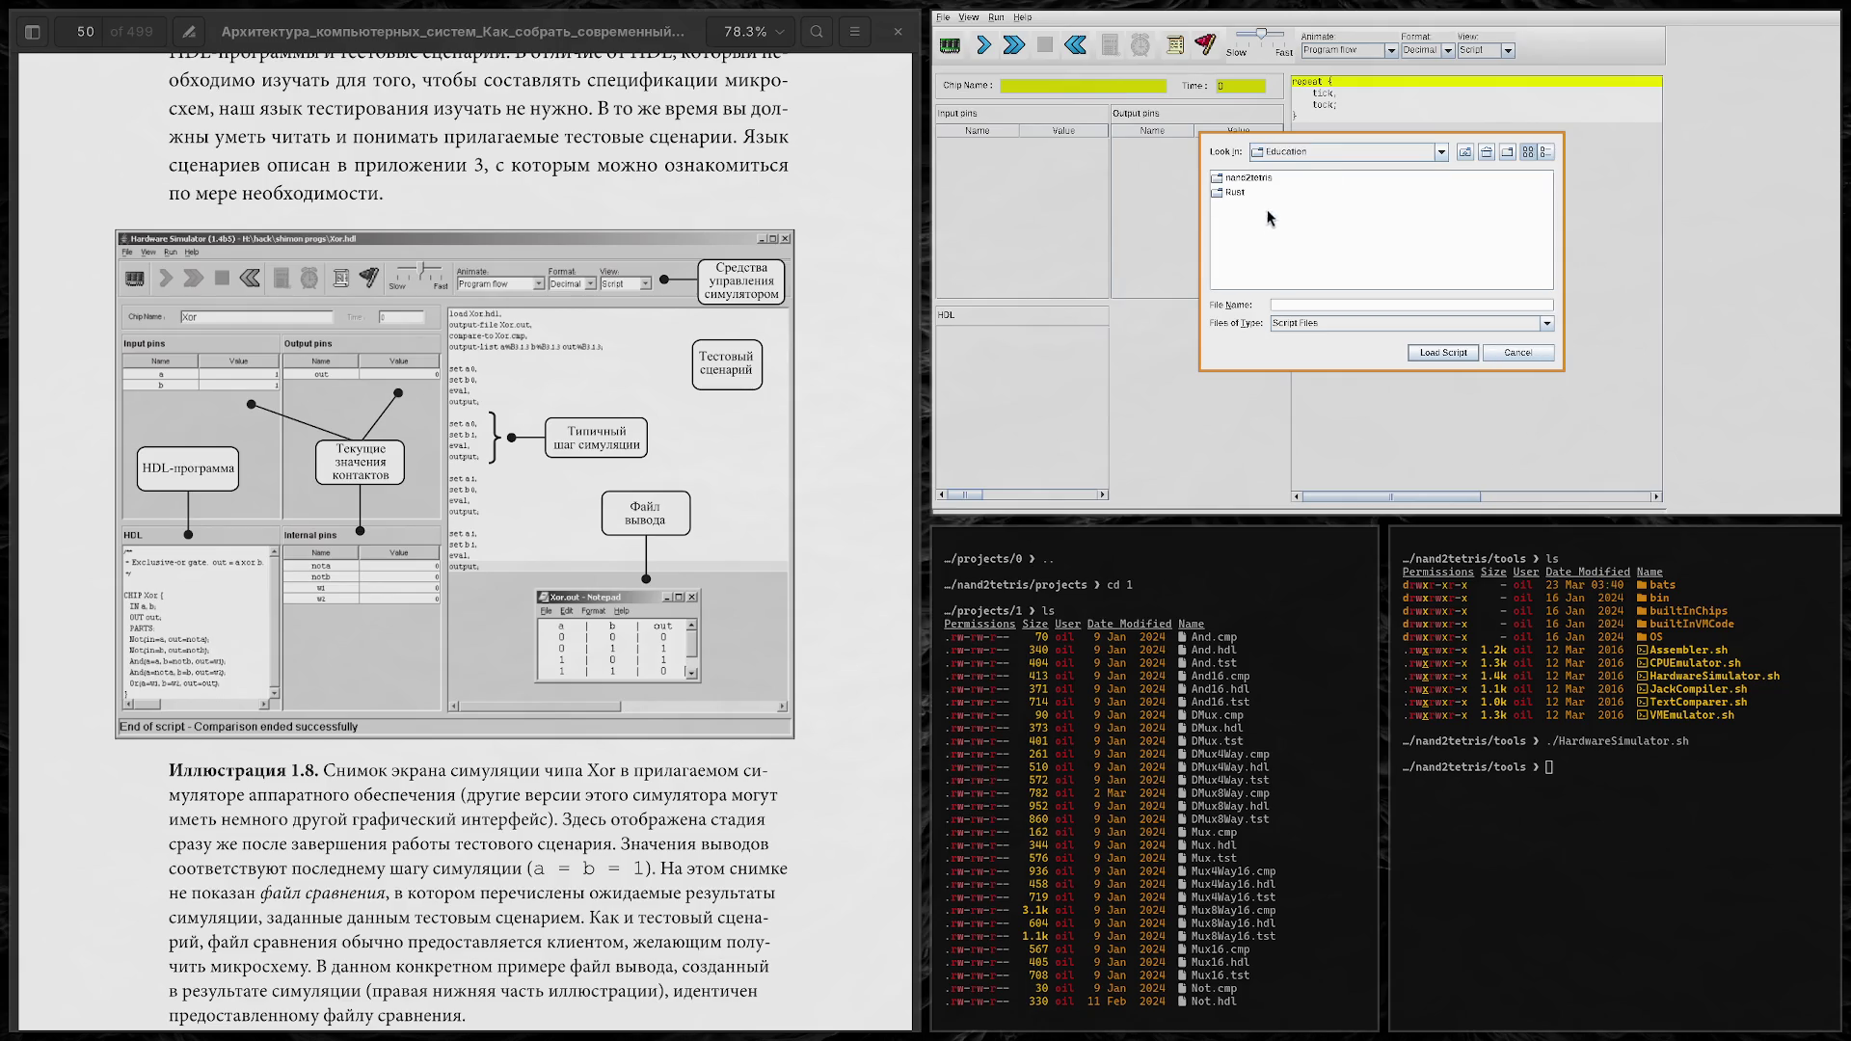
{"action": "double_click", "coordinate": [1243, 180]}
{"action": "left_click", "coordinate": [1244, 181]}
{"action": "double_click", "coordinate": [1243, 181]}
{"action": "double_click", "coordinate": [1230, 197]}
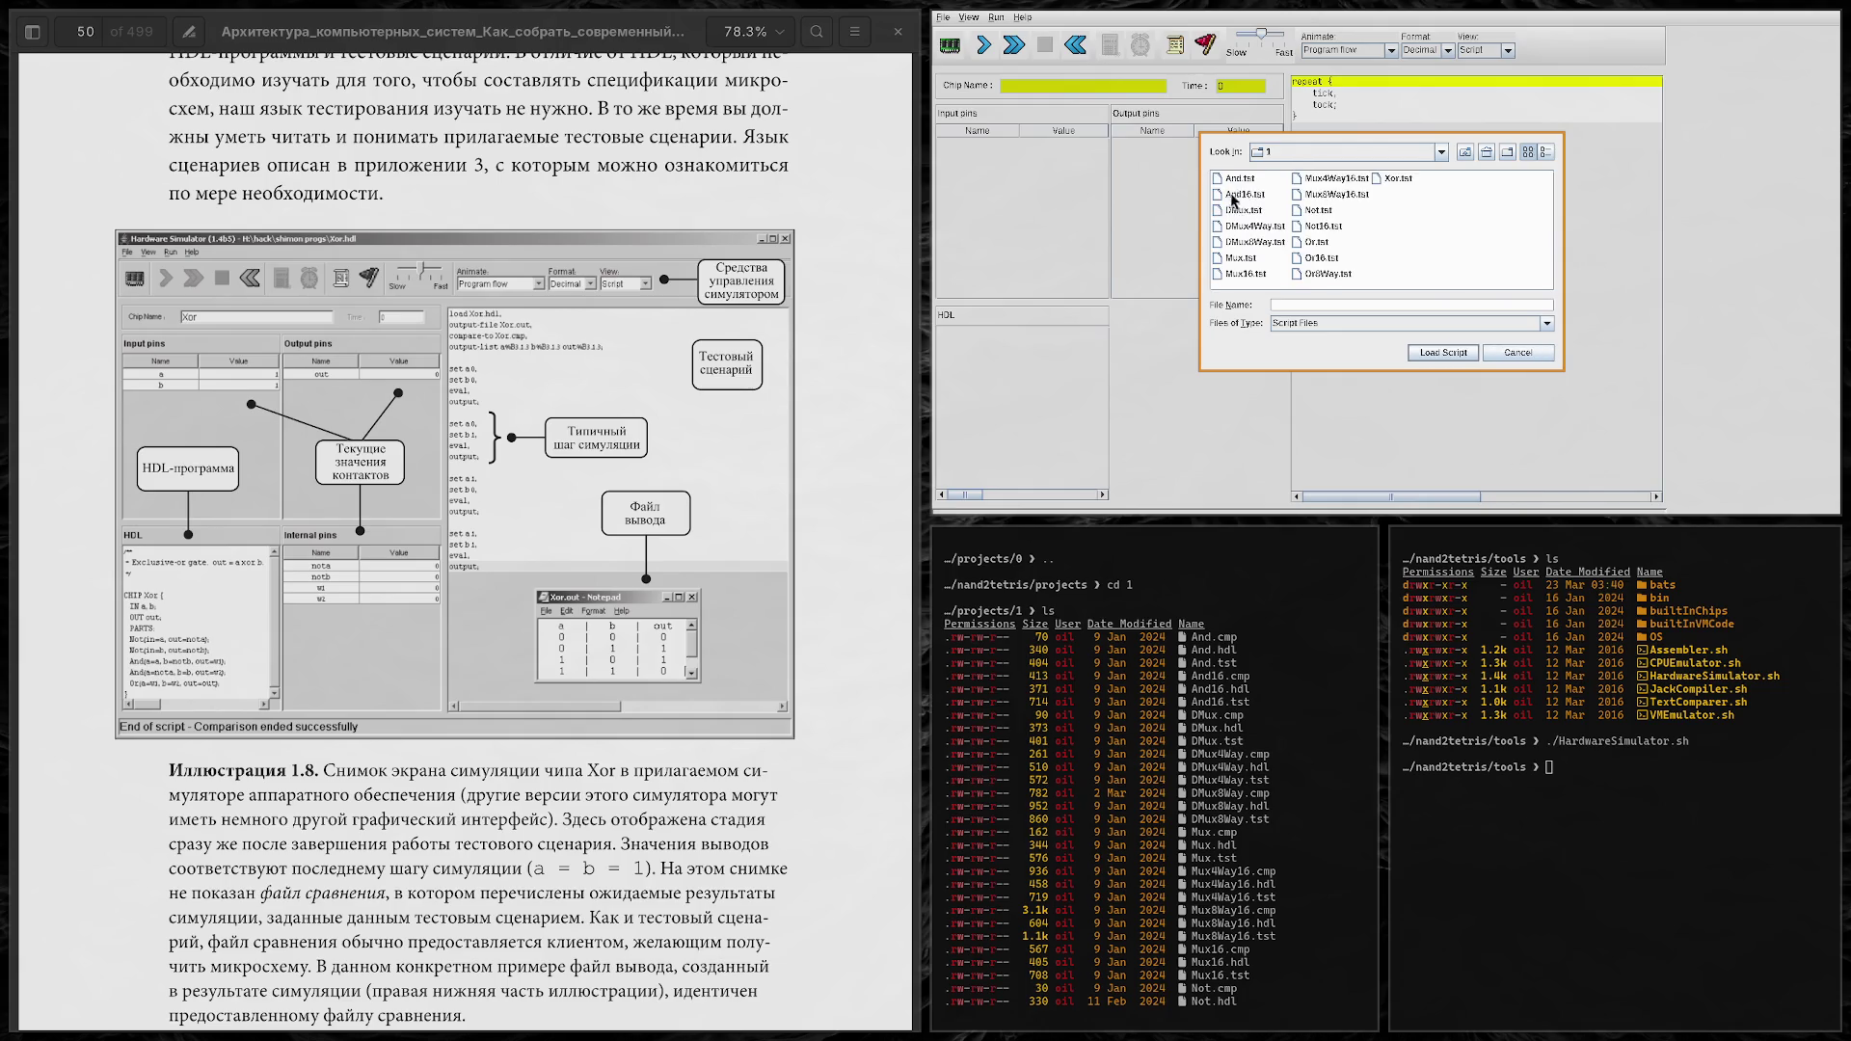
{"action": "double_click", "coordinate": [1398, 177]}
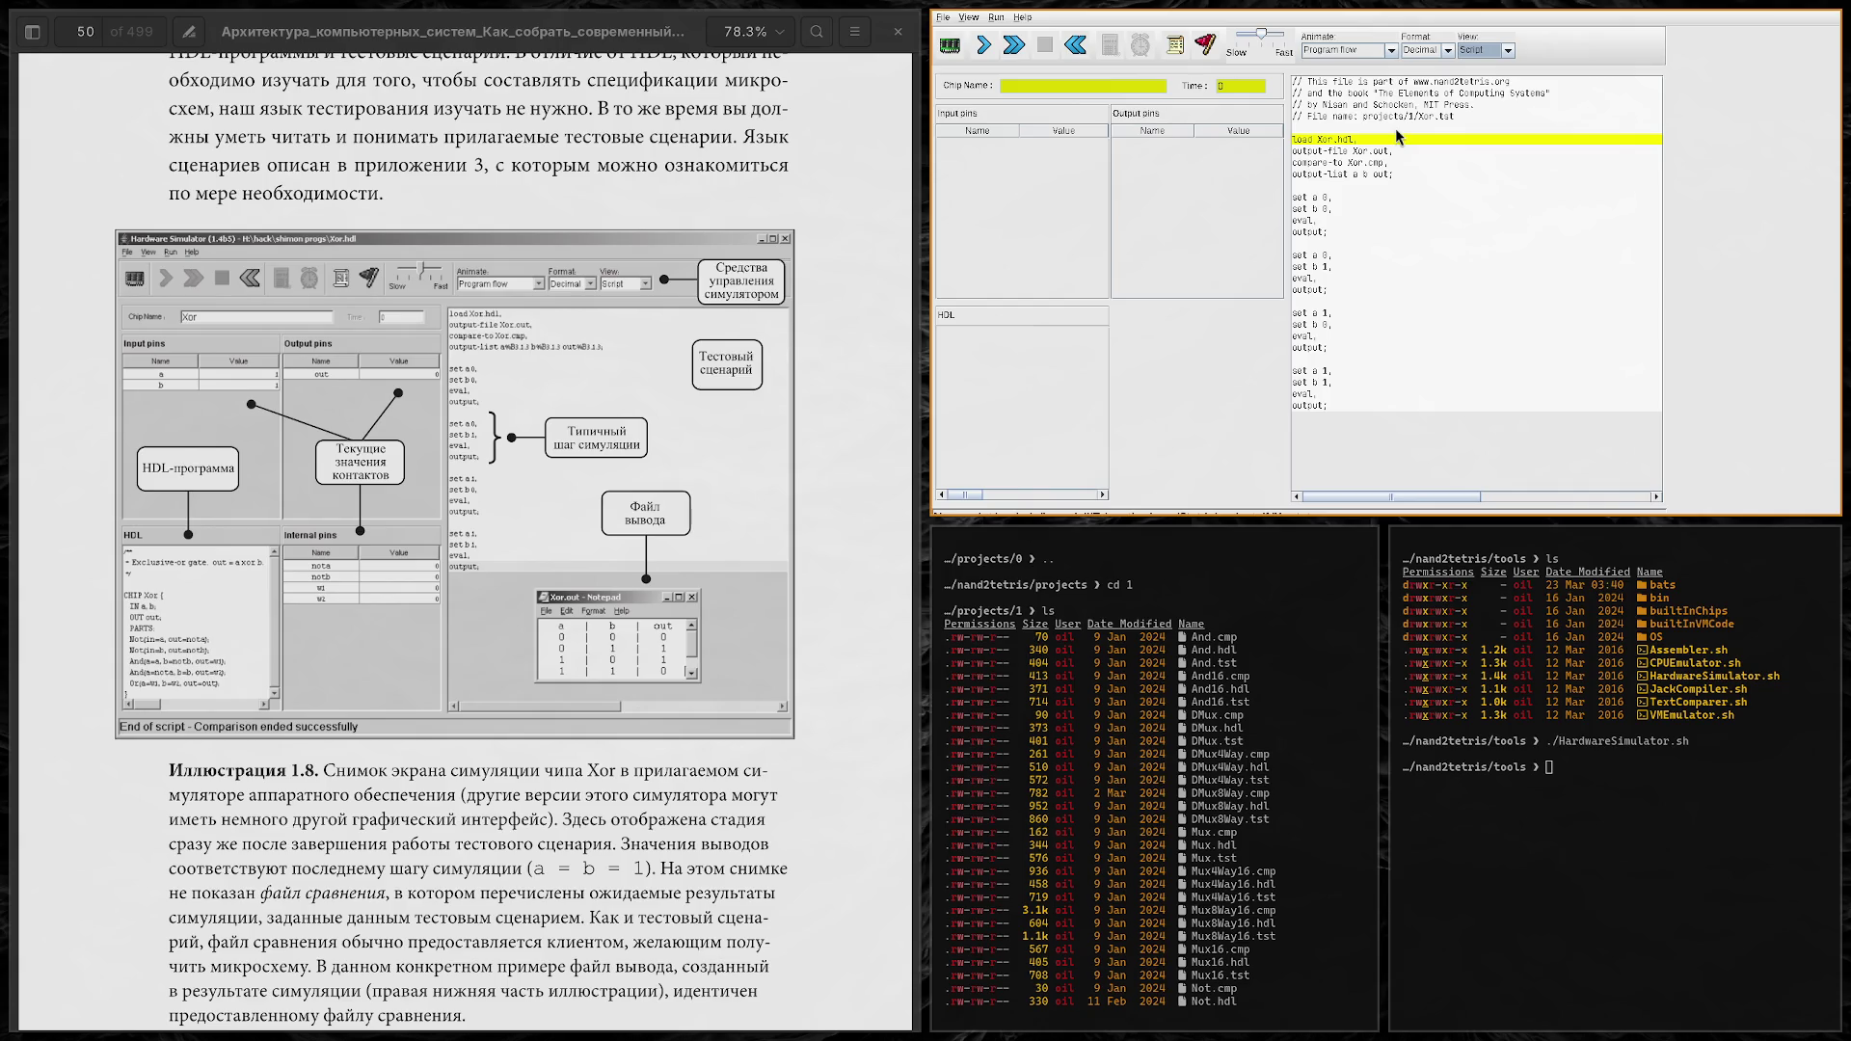
Step: Load the Xor.hdl chip from projects/1 and change the right pane's view setting
{"action": "left_click", "coordinate": [1384, 145]}
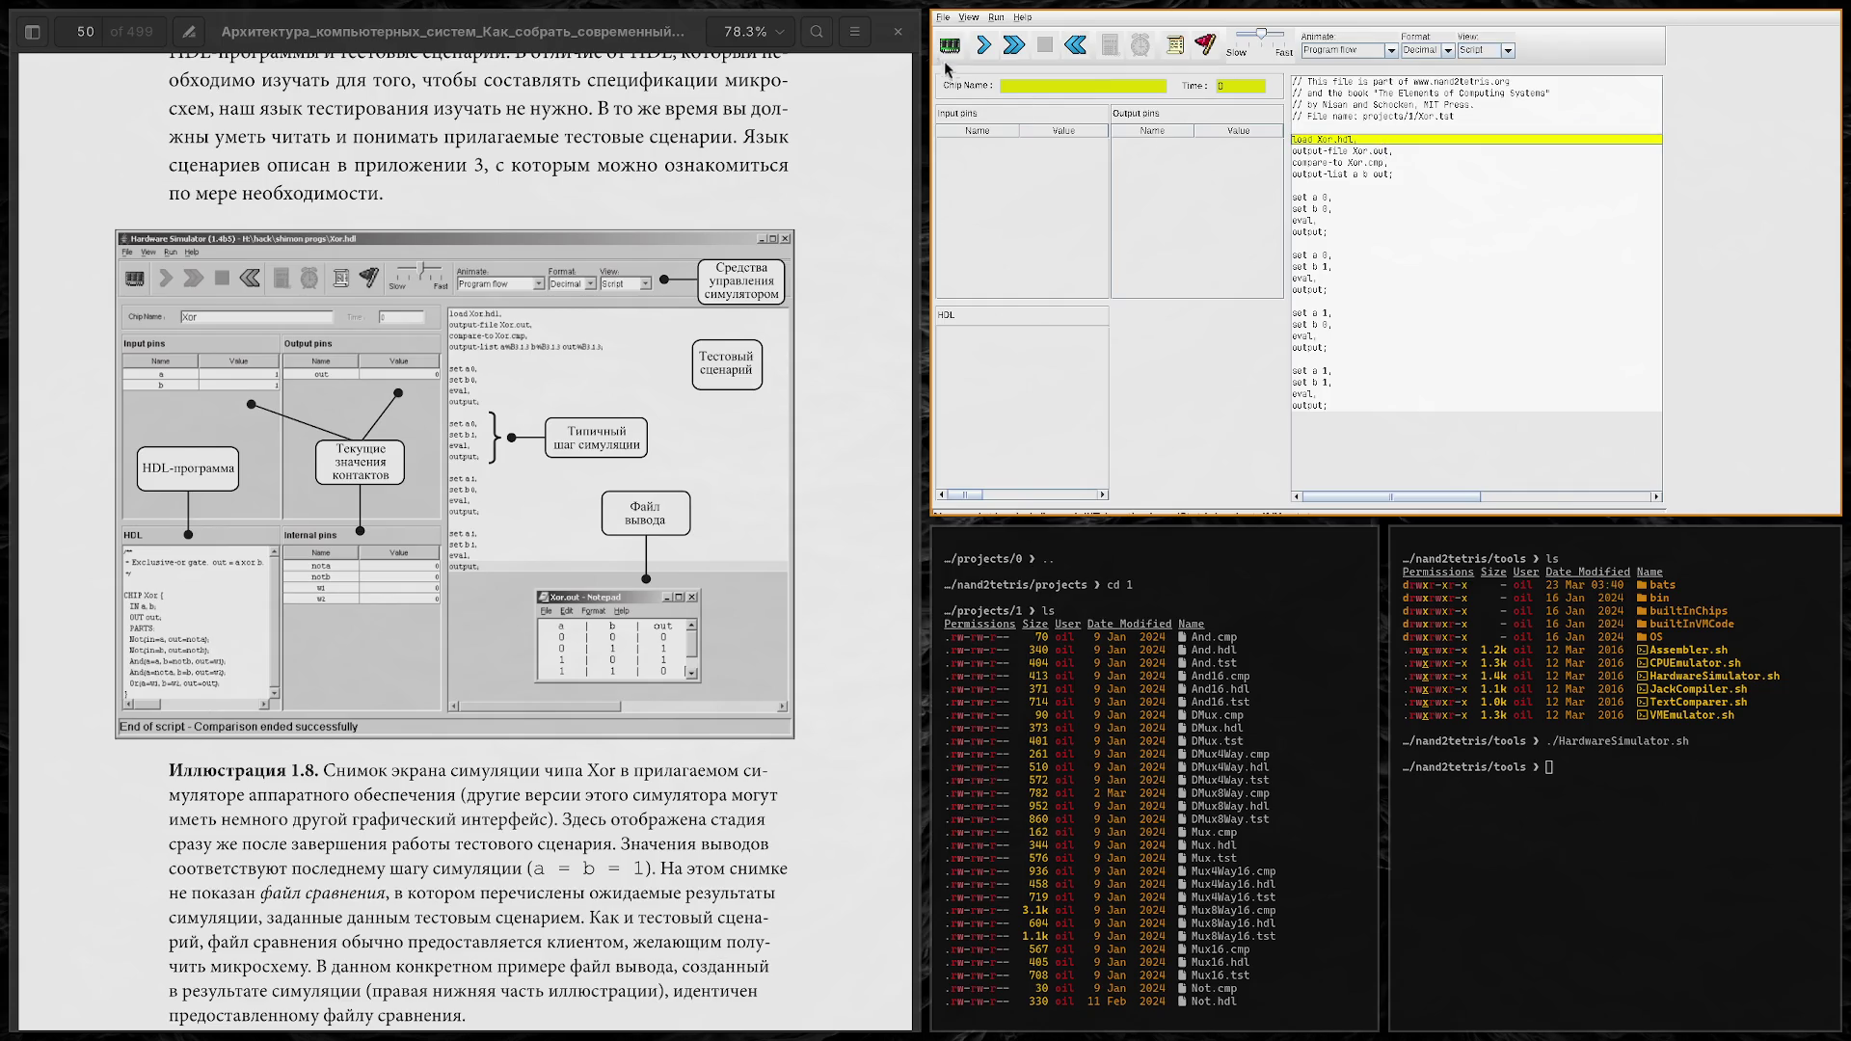
{"action": "left_click", "coordinate": [944, 19]}
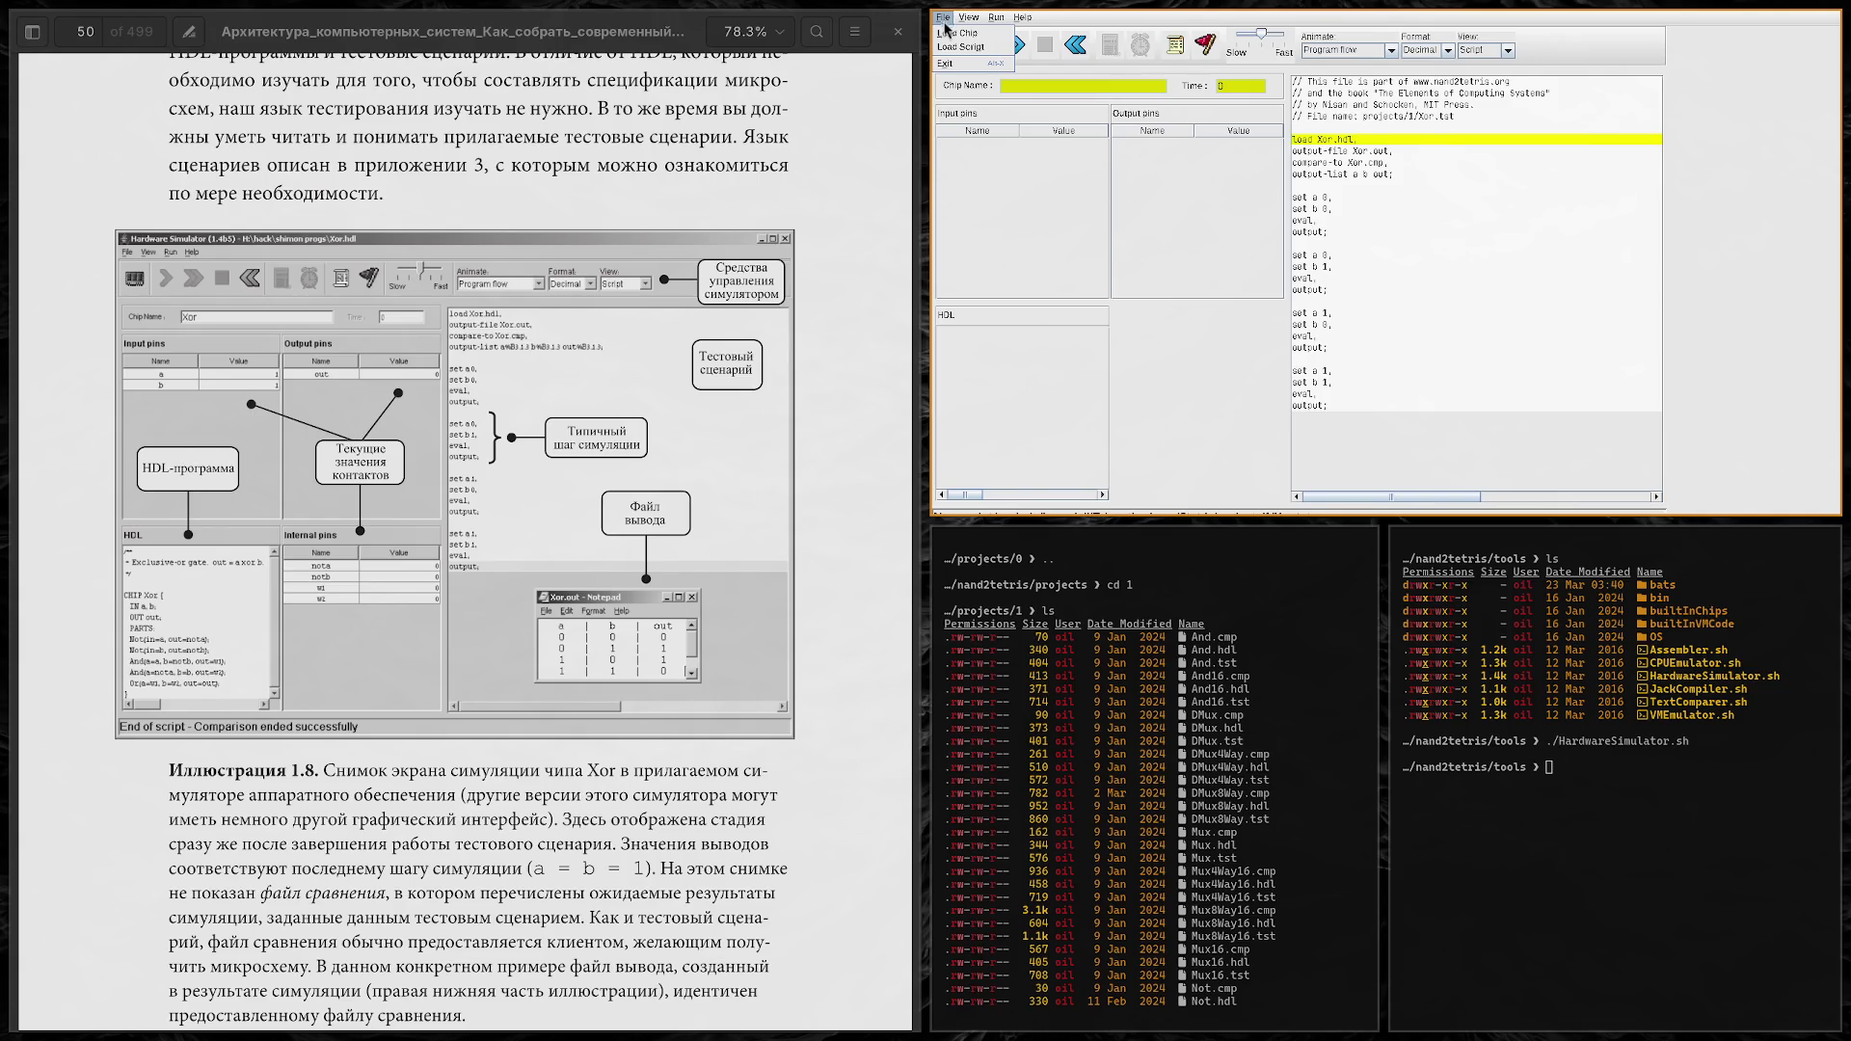
{"action": "left_click", "coordinate": [955, 33]}
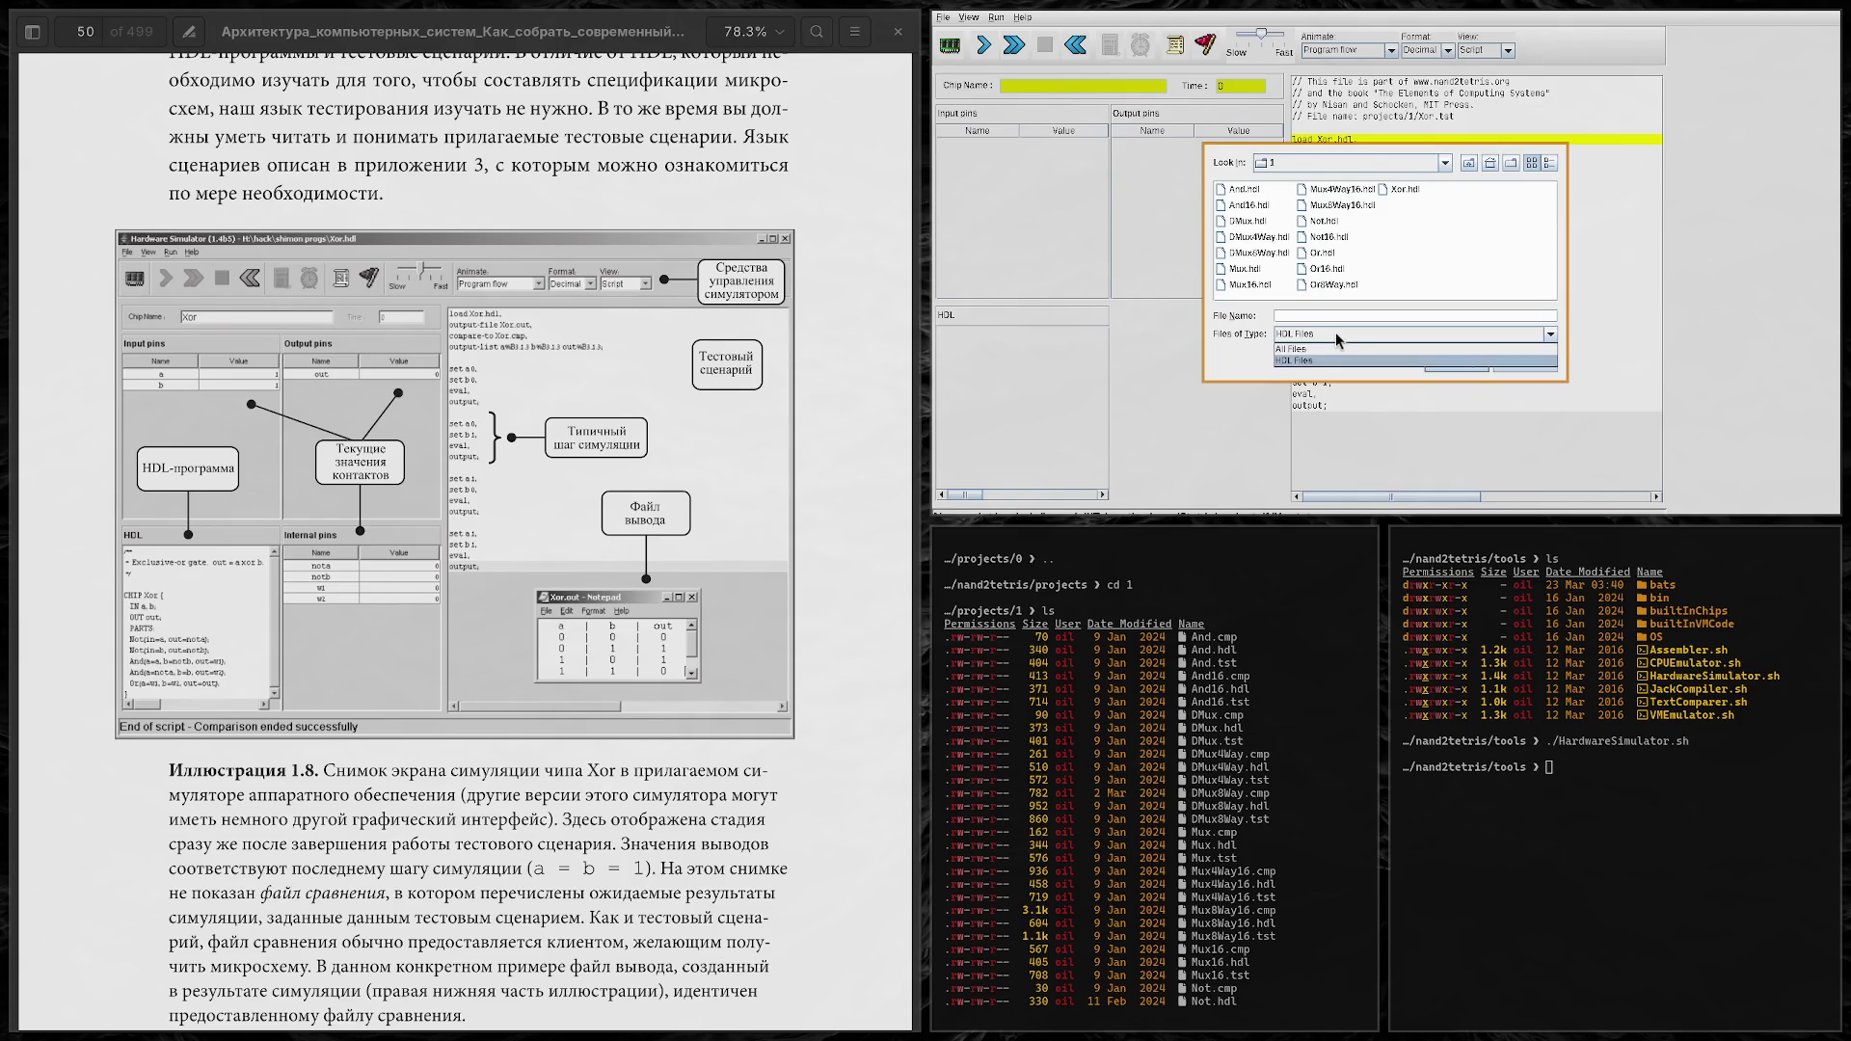
{"action": "double_click", "coordinate": [1400, 190]}
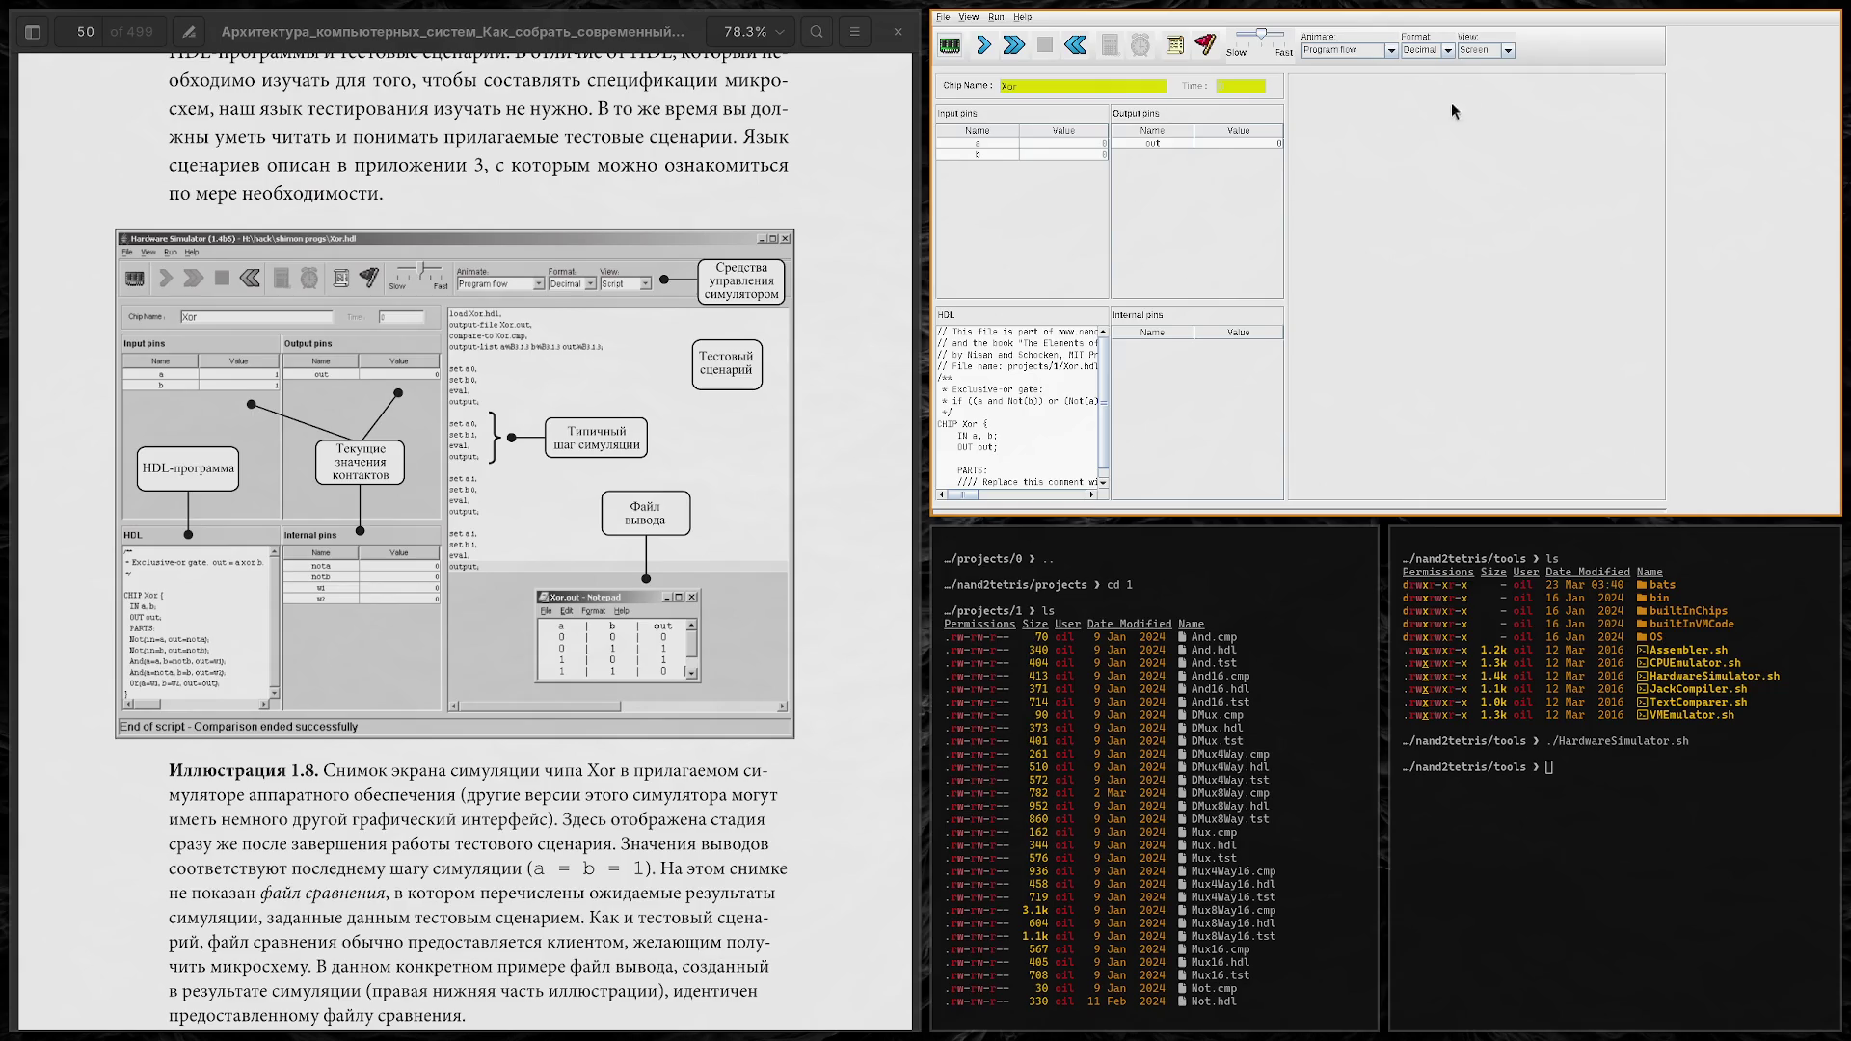
{"action": "left_click", "coordinate": [1507, 51]}
{"action": "left_click", "coordinate": [1501, 62]}
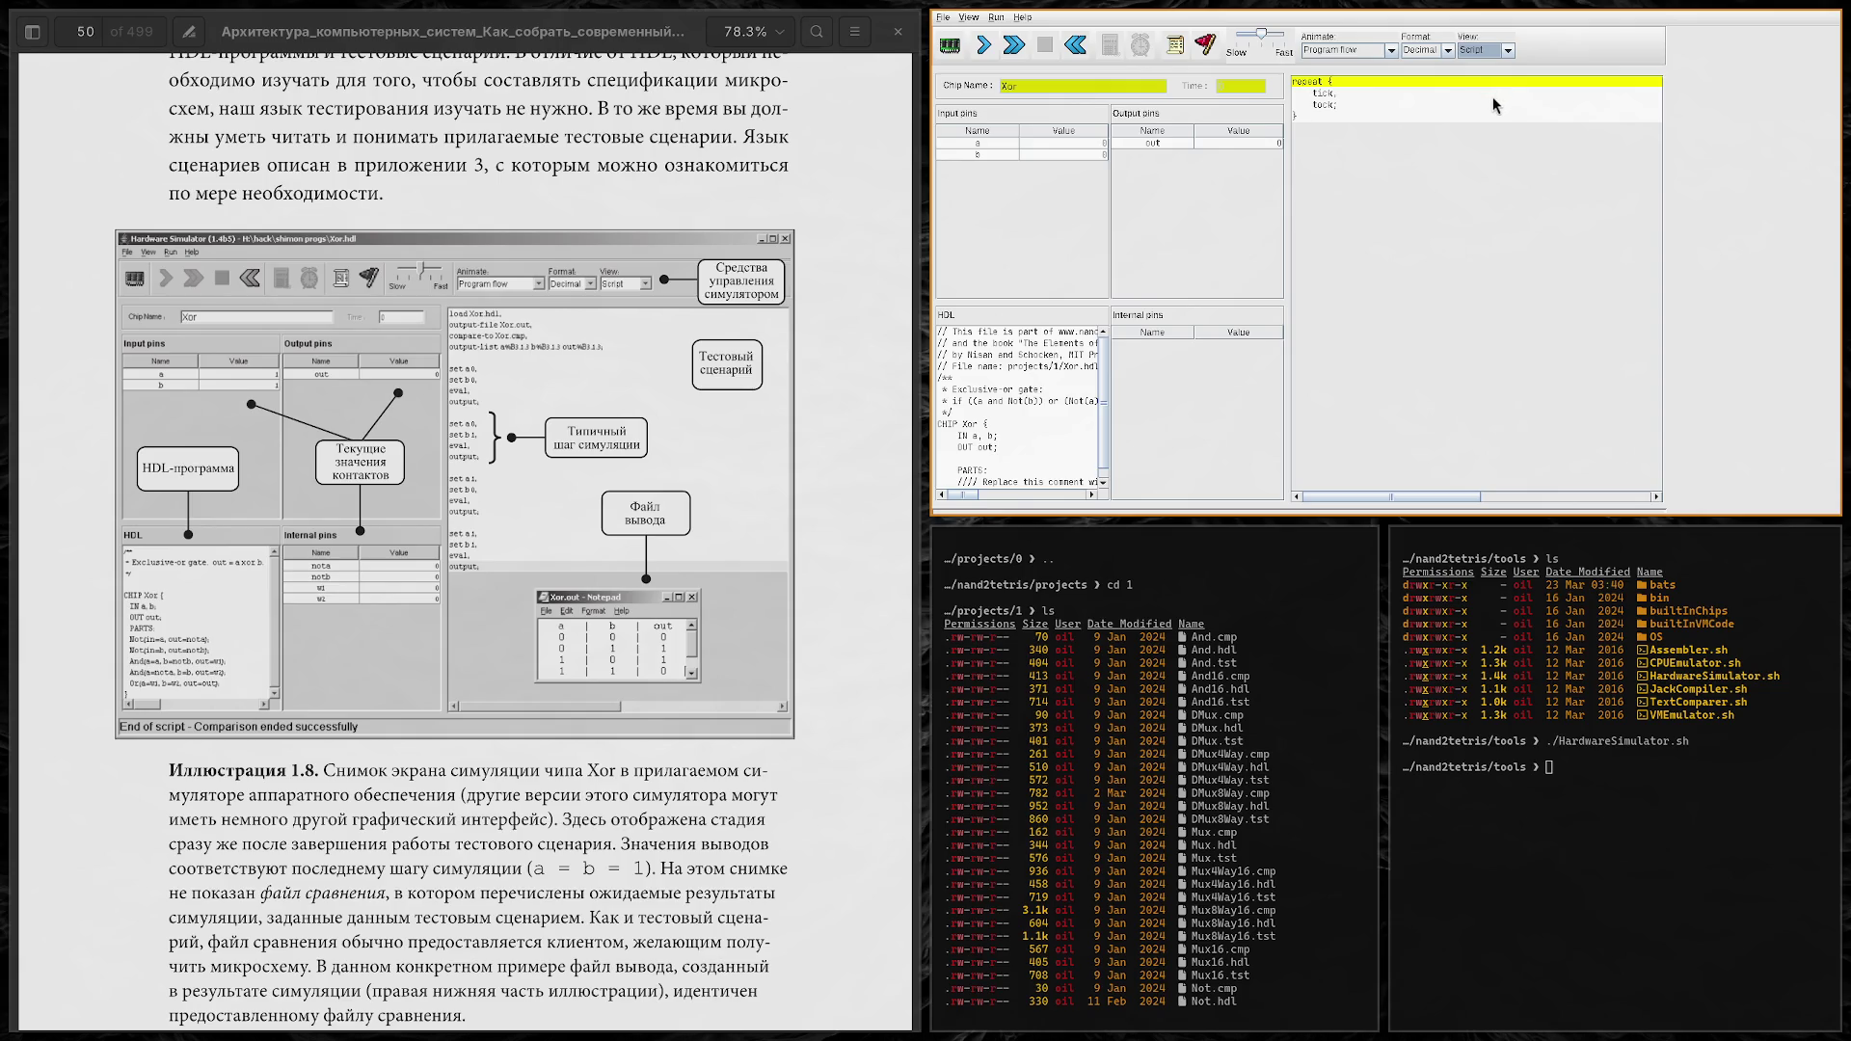
Step: Scroll to inspect the Xor HDL, whose PARTS section holds only a placeholder comment
{"action": "scroll", "coordinate": [1053, 405], "scroll_direction": "down", "scroll_amount": 1}
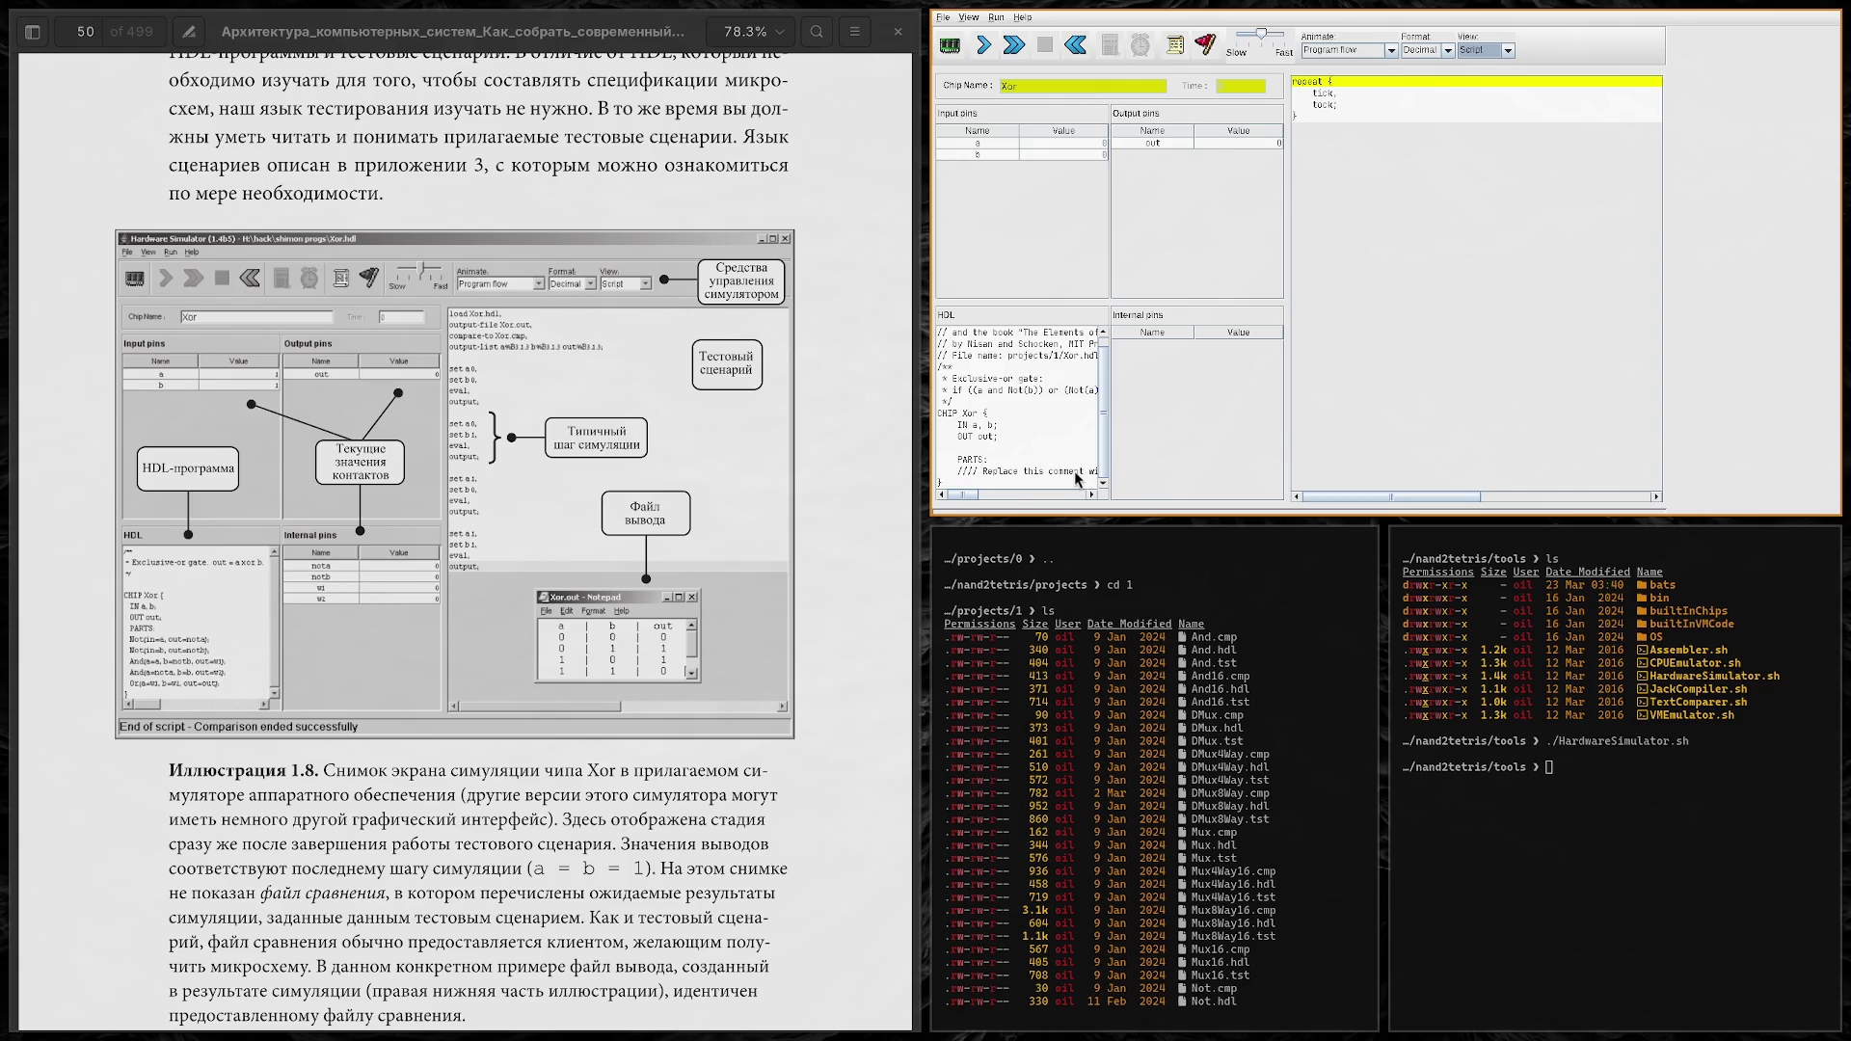
Step: Cancel a Load Chip dialog, then reload Xor.tst so the script opens with load Xor.hdl
{"action": "left_click", "coordinate": [943, 17]}
{"action": "left_click", "coordinate": [969, 34]}
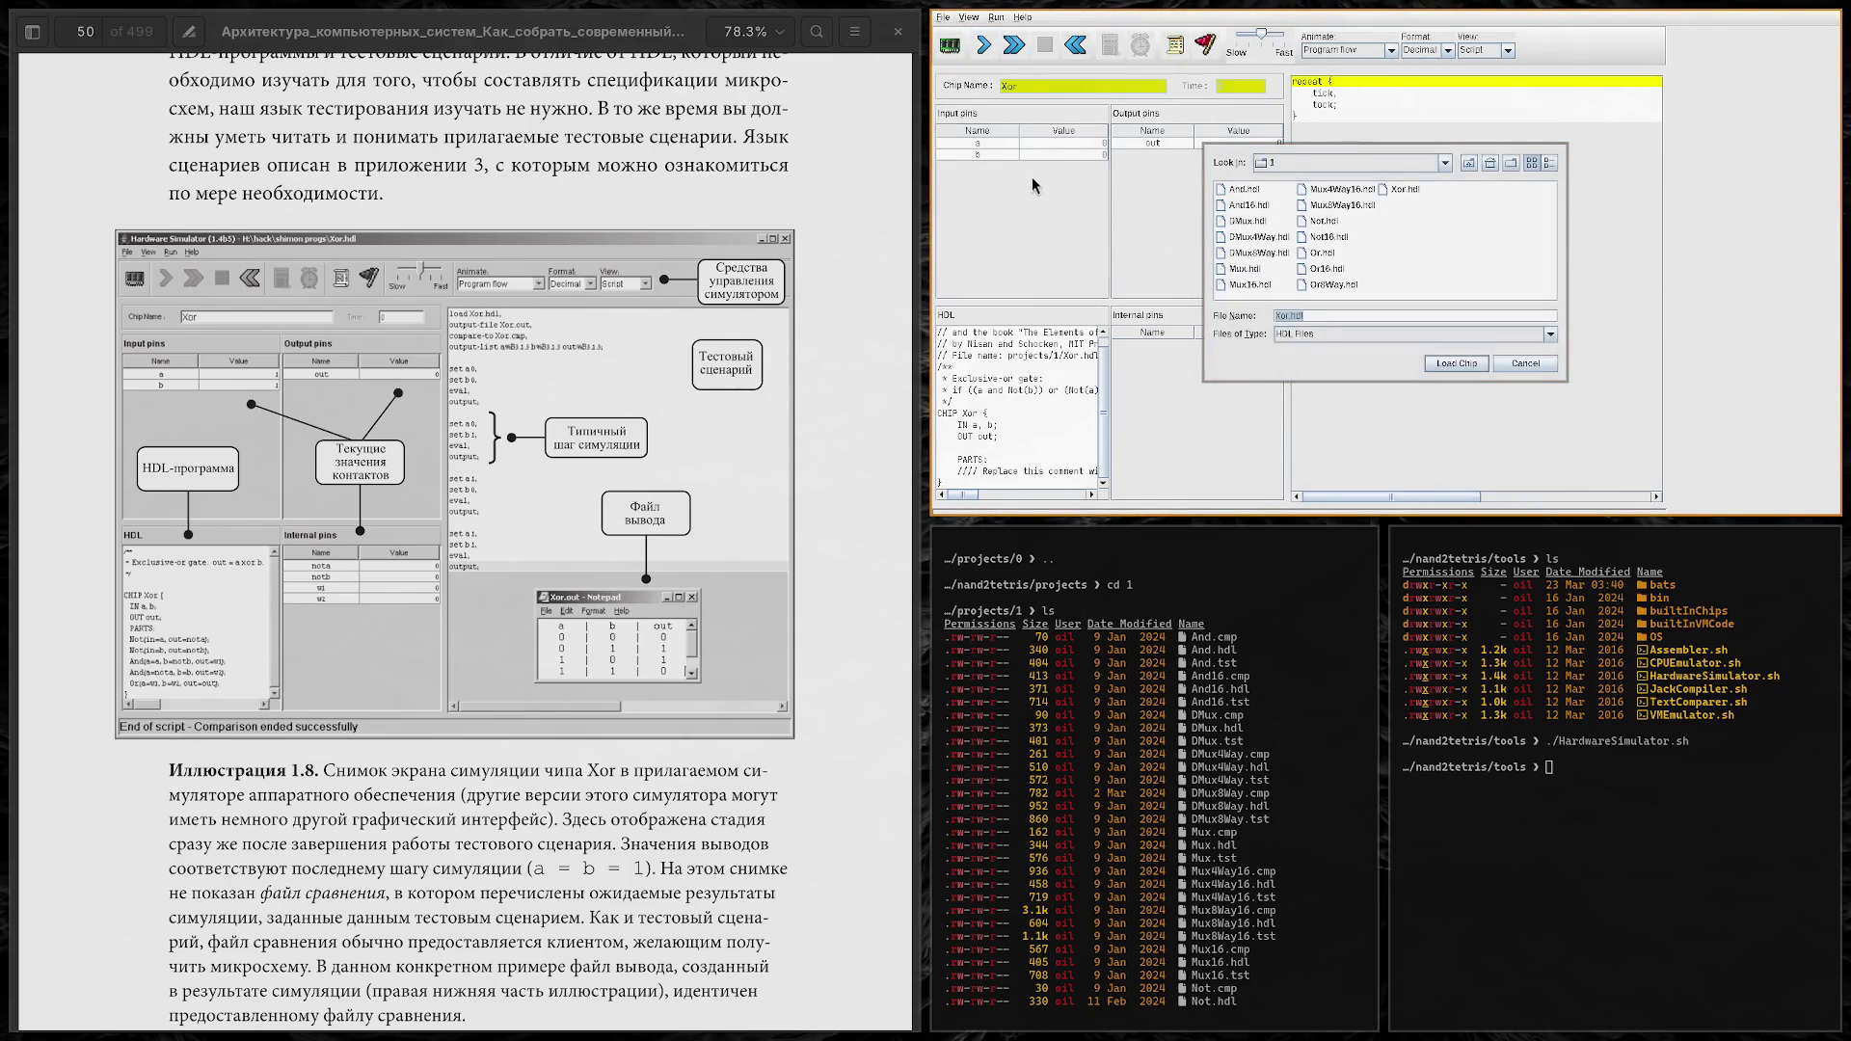
{"action": "left_click", "coordinate": [1531, 369]}
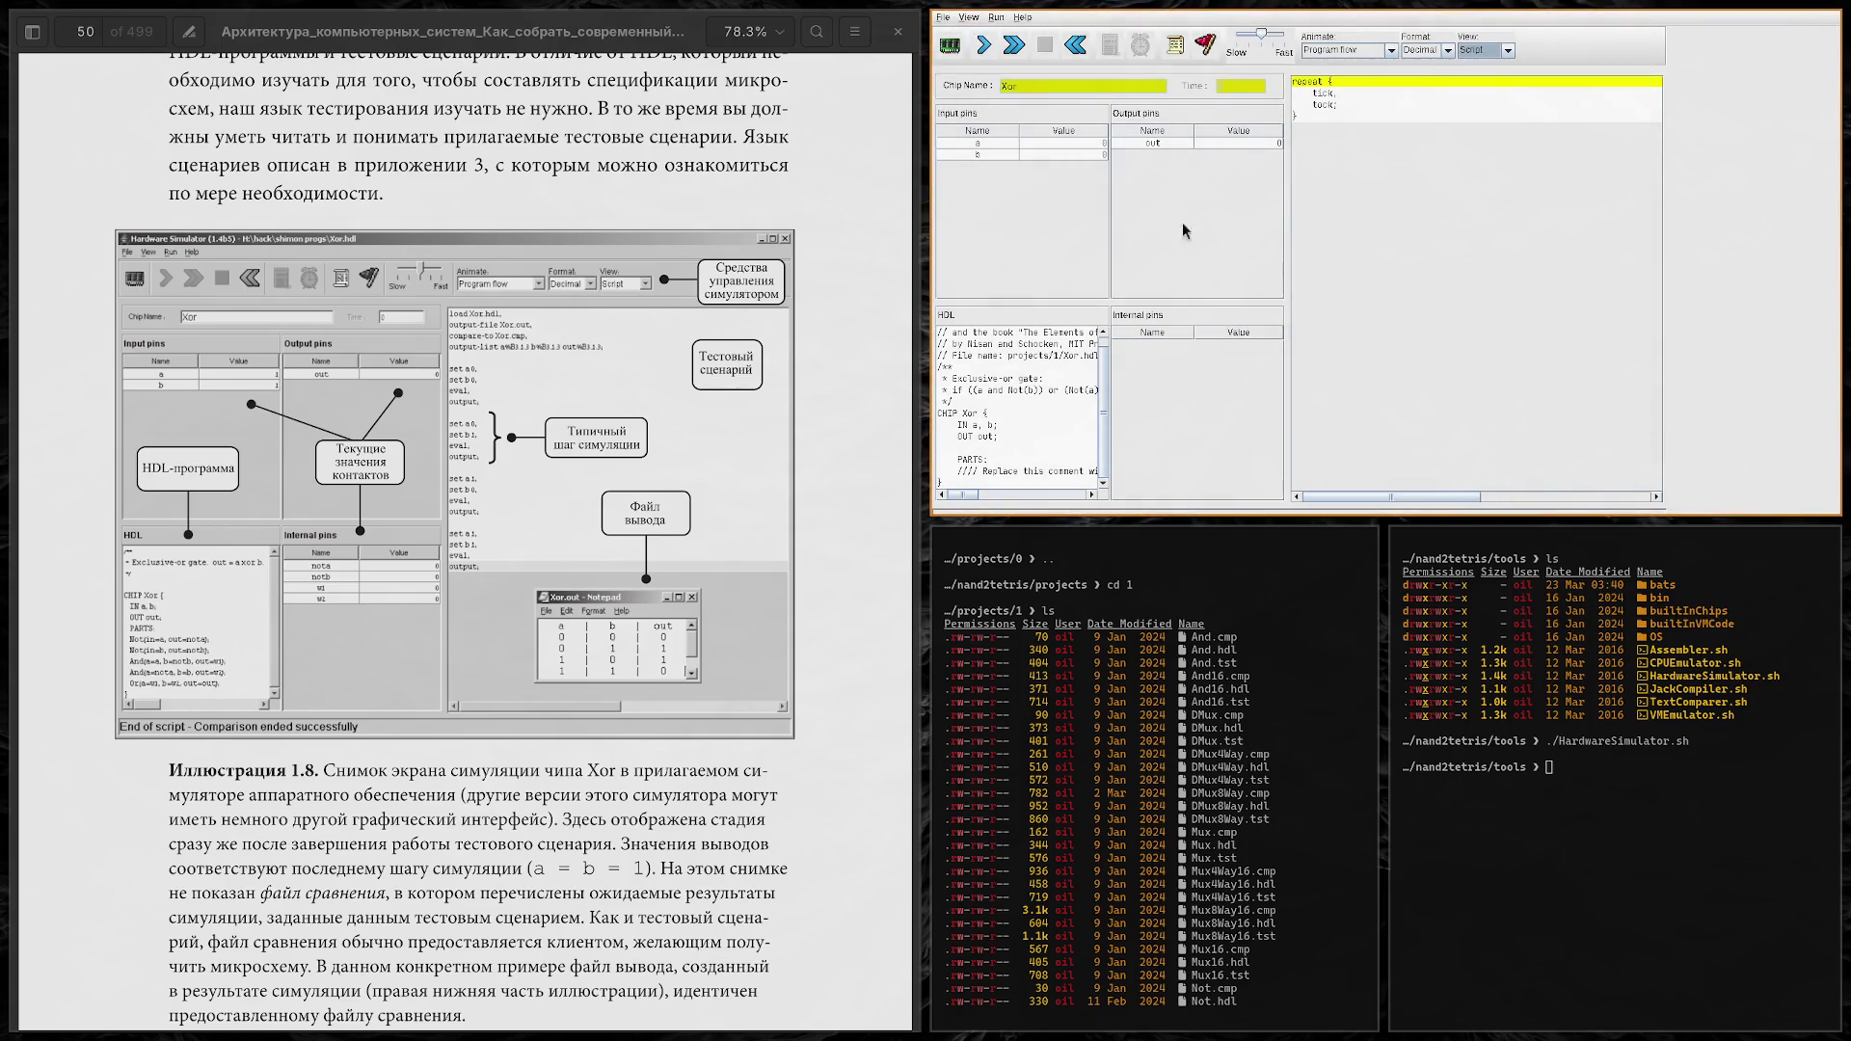
{"action": "left_click", "coordinate": [943, 18]}
{"action": "left_click", "coordinate": [966, 46]}
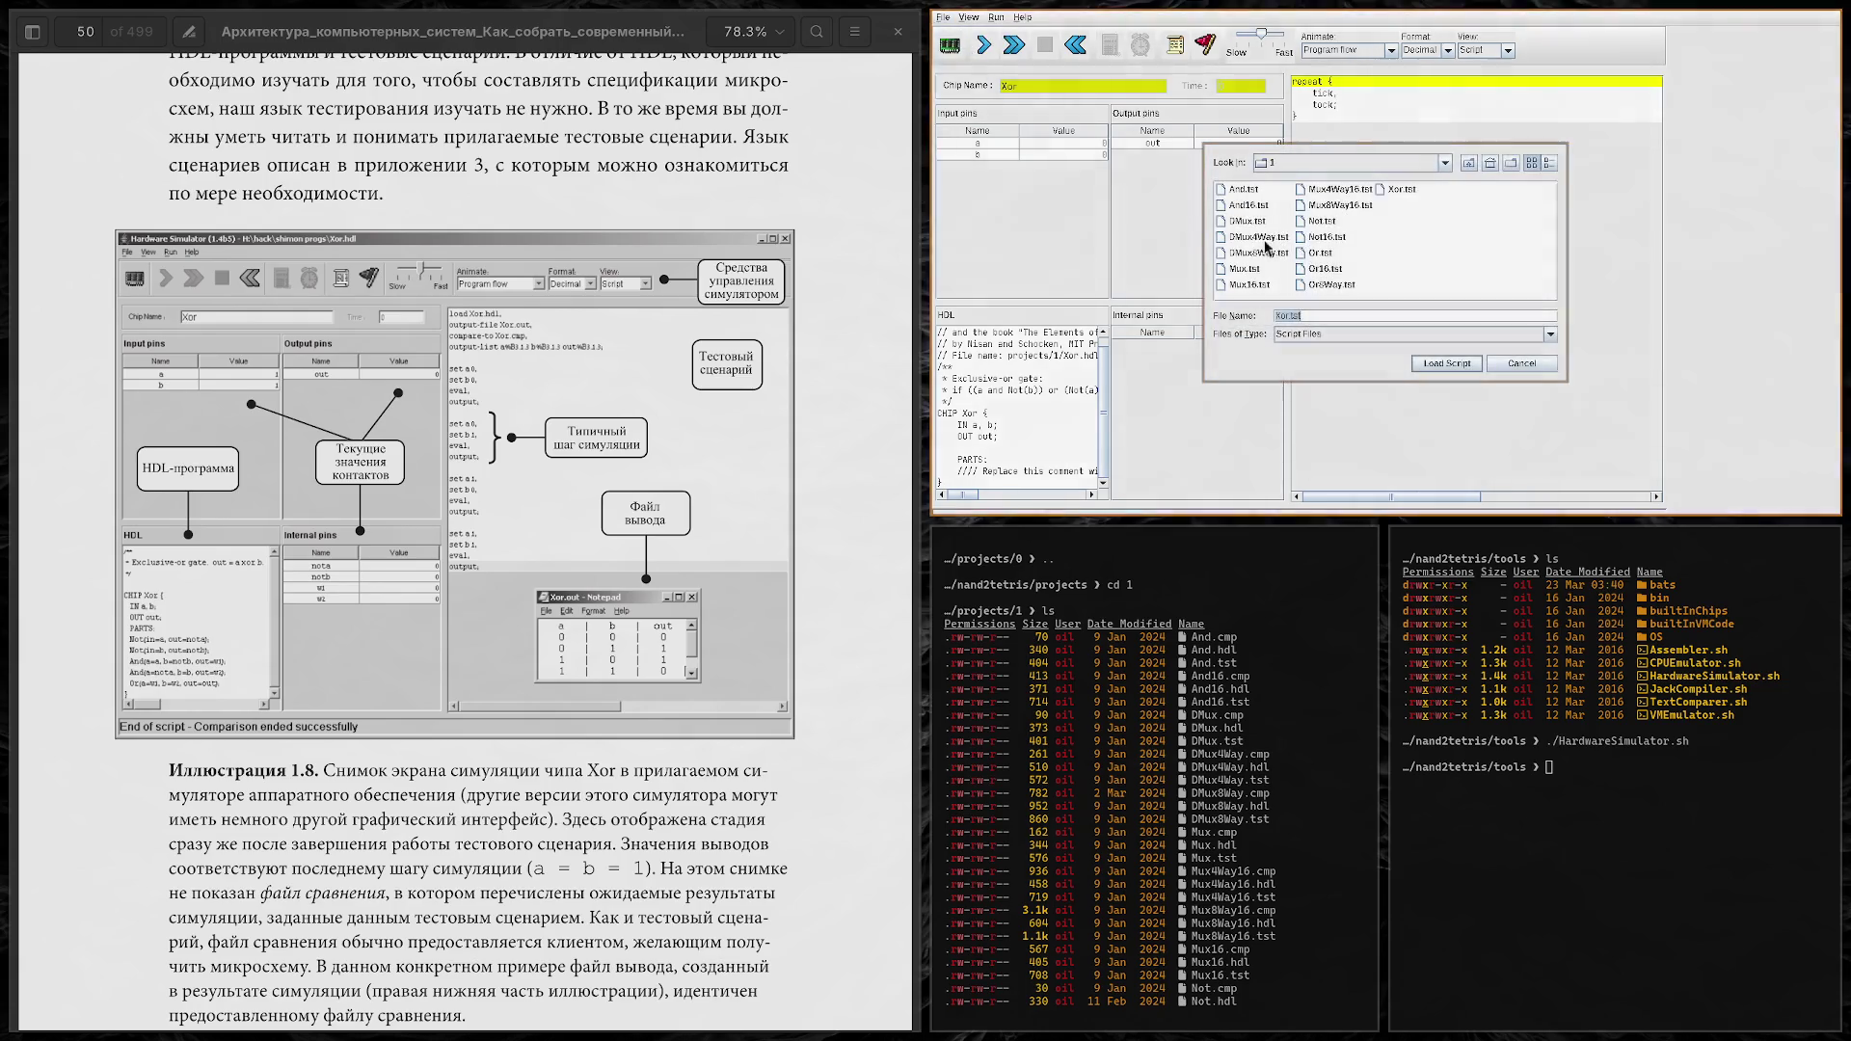
{"action": "double_click", "coordinate": [1417, 204]}
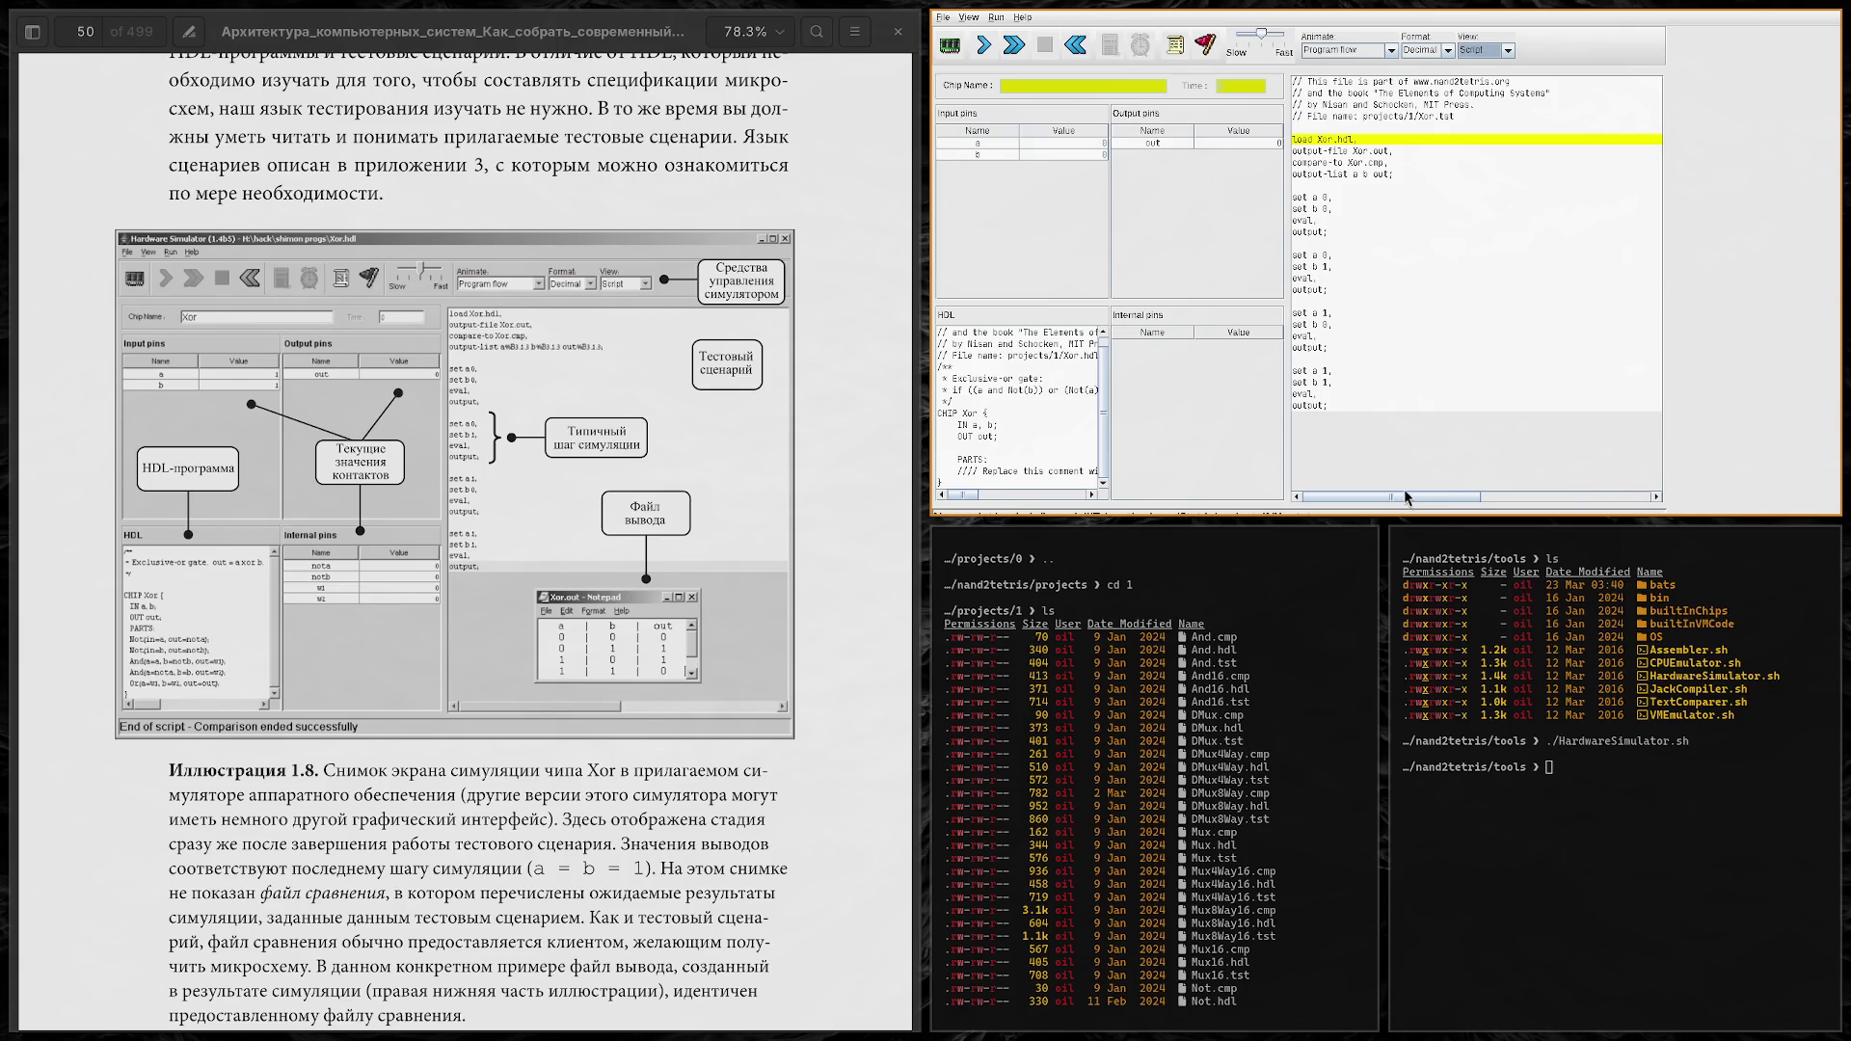
{"action": "mouse_move", "coordinate": [1406, 496]}
{"action": "left_mouse_down"}
{"action": "mouse_move", "coordinate": [1554, 496]}
{"action": "mouse_move", "coordinate": [1407, 495]}
{"action": "left_mouse_up"}
Step: Single-step the Xor test script so it loads the chip and reaches set a 0
{"action": "left_click", "coordinate": [1407, 133]}
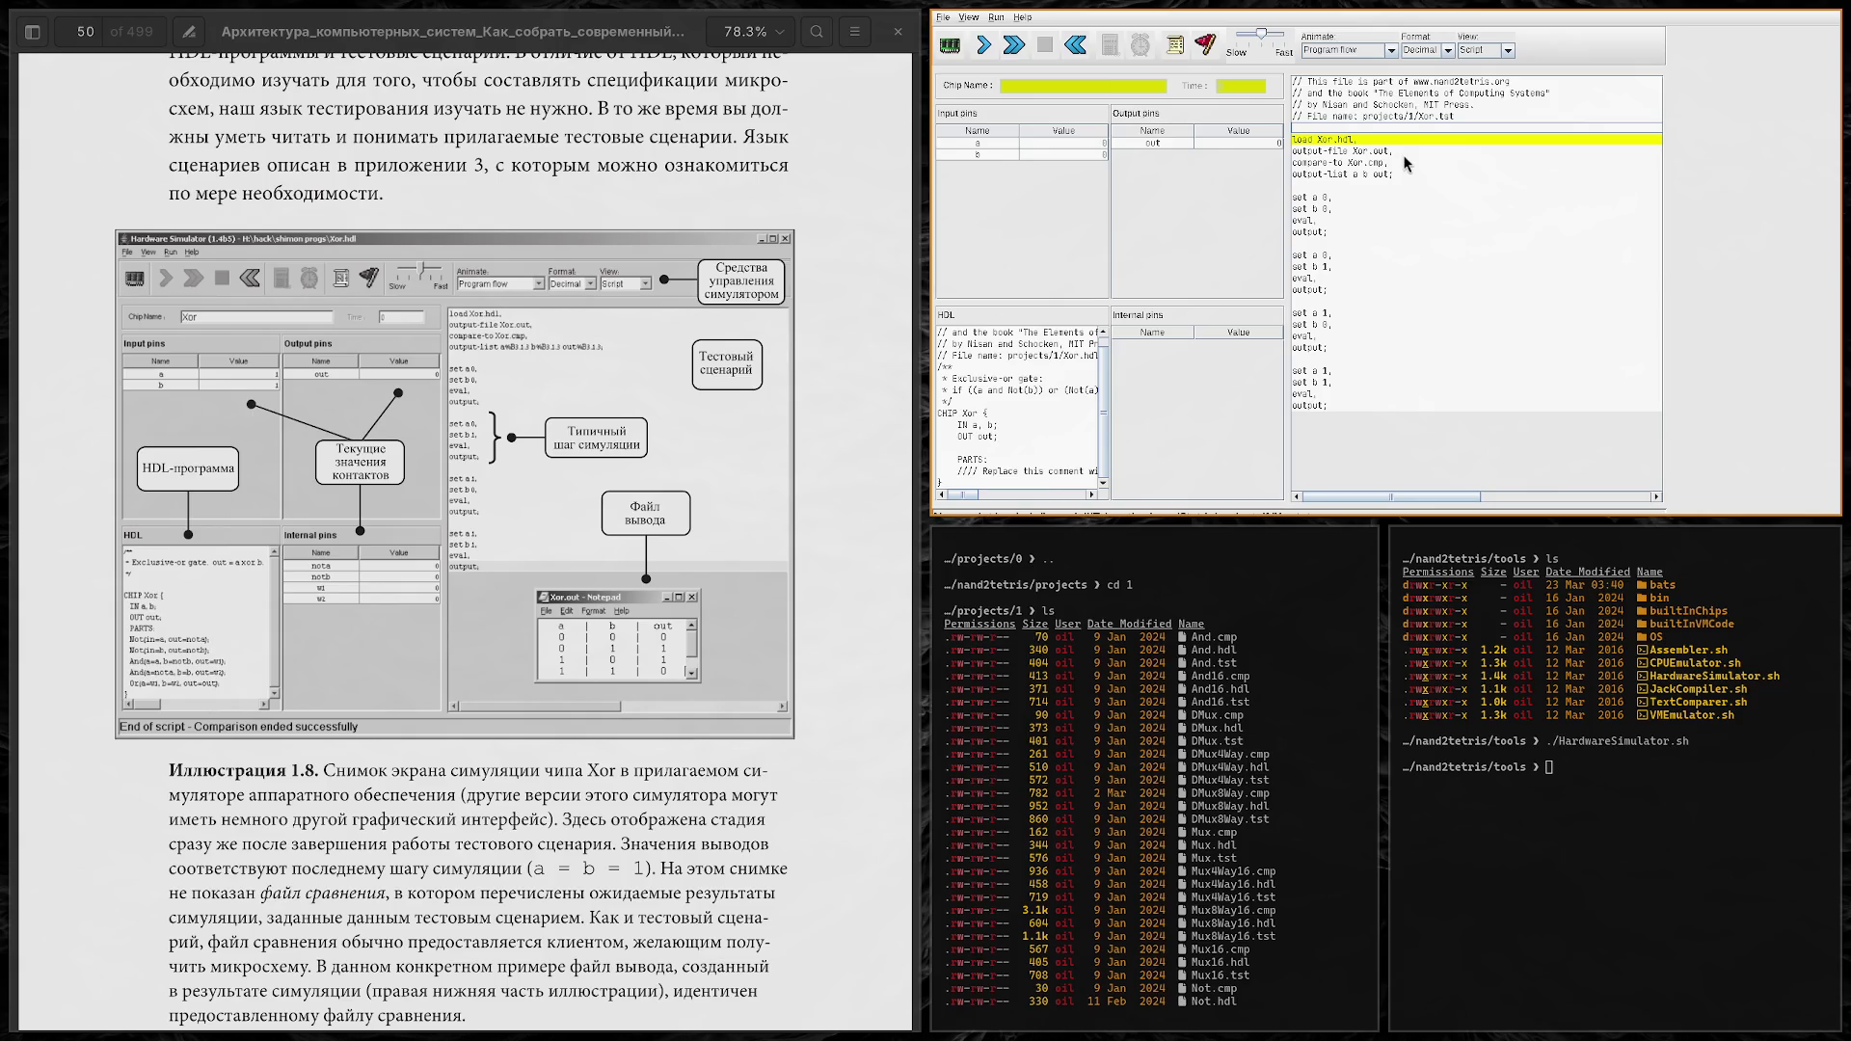
{"action": "scroll", "coordinate": [1223, 982], "scroll_direction": "down", "scroll_amount": 6}
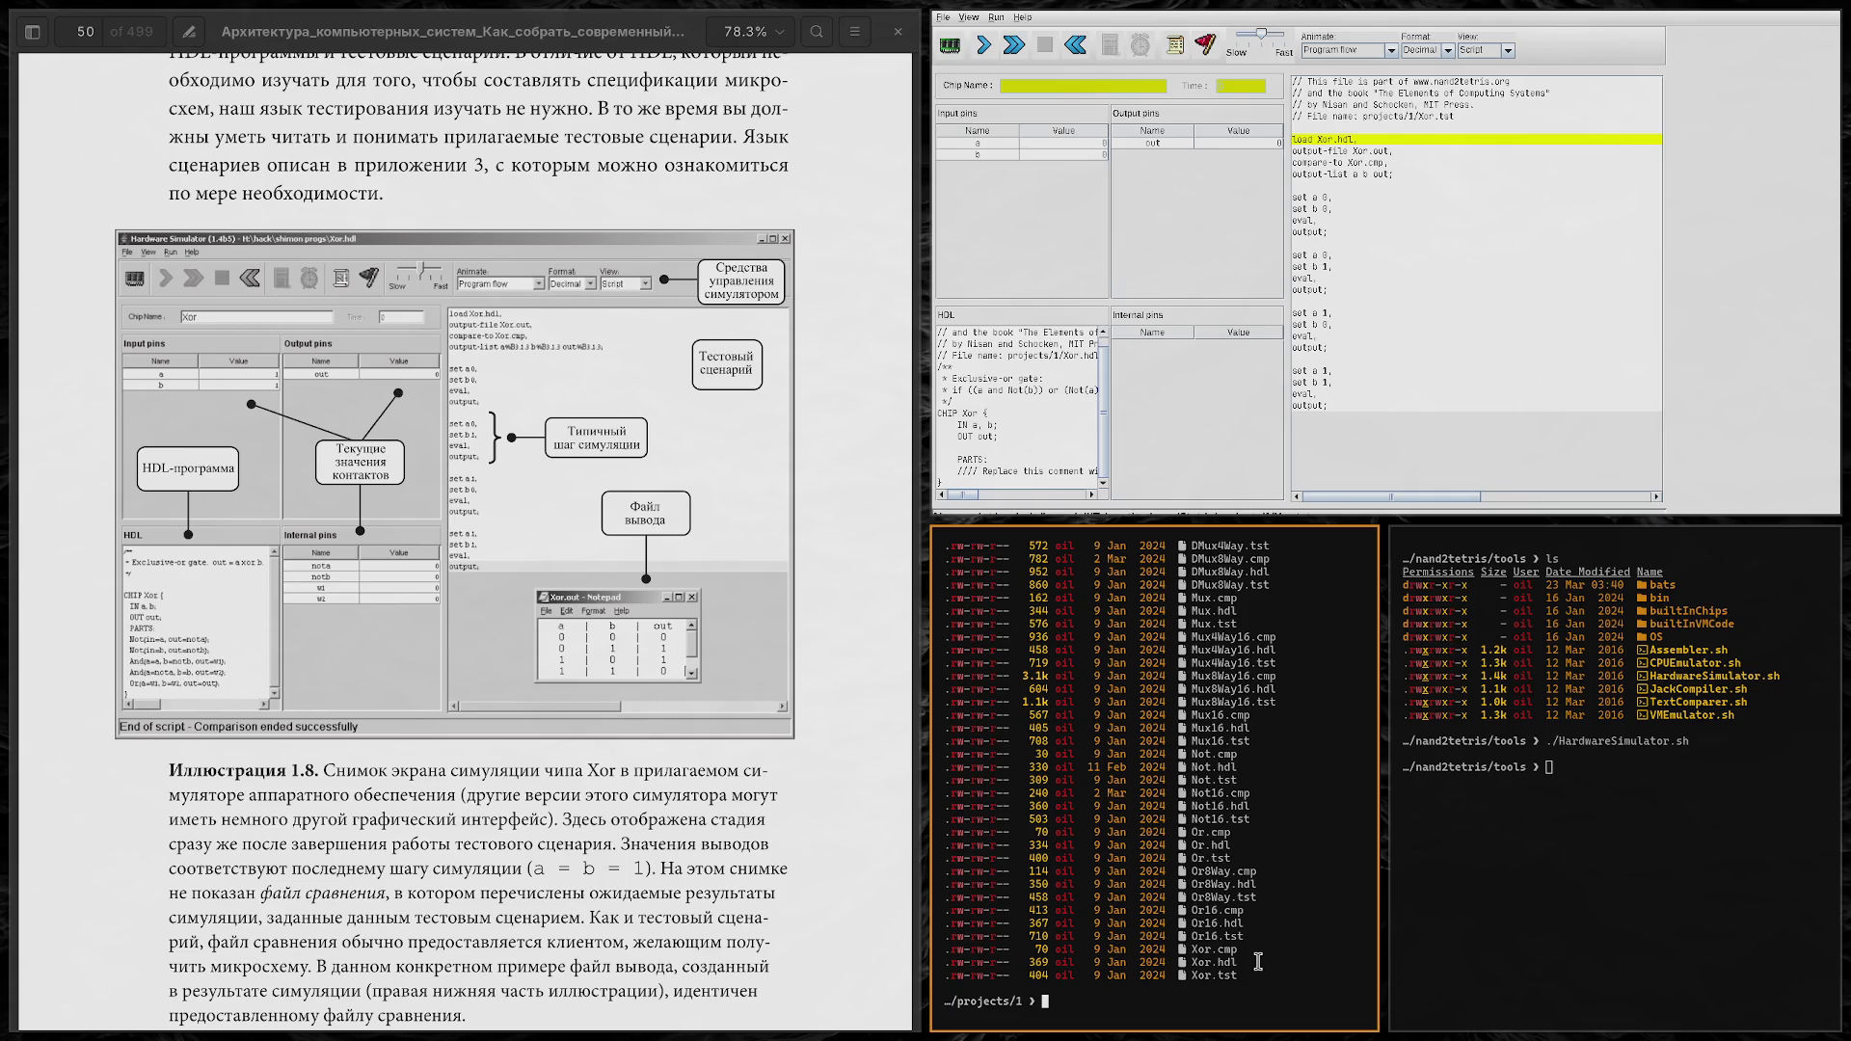
{"action": "left_click", "coordinate": [983, 45]}
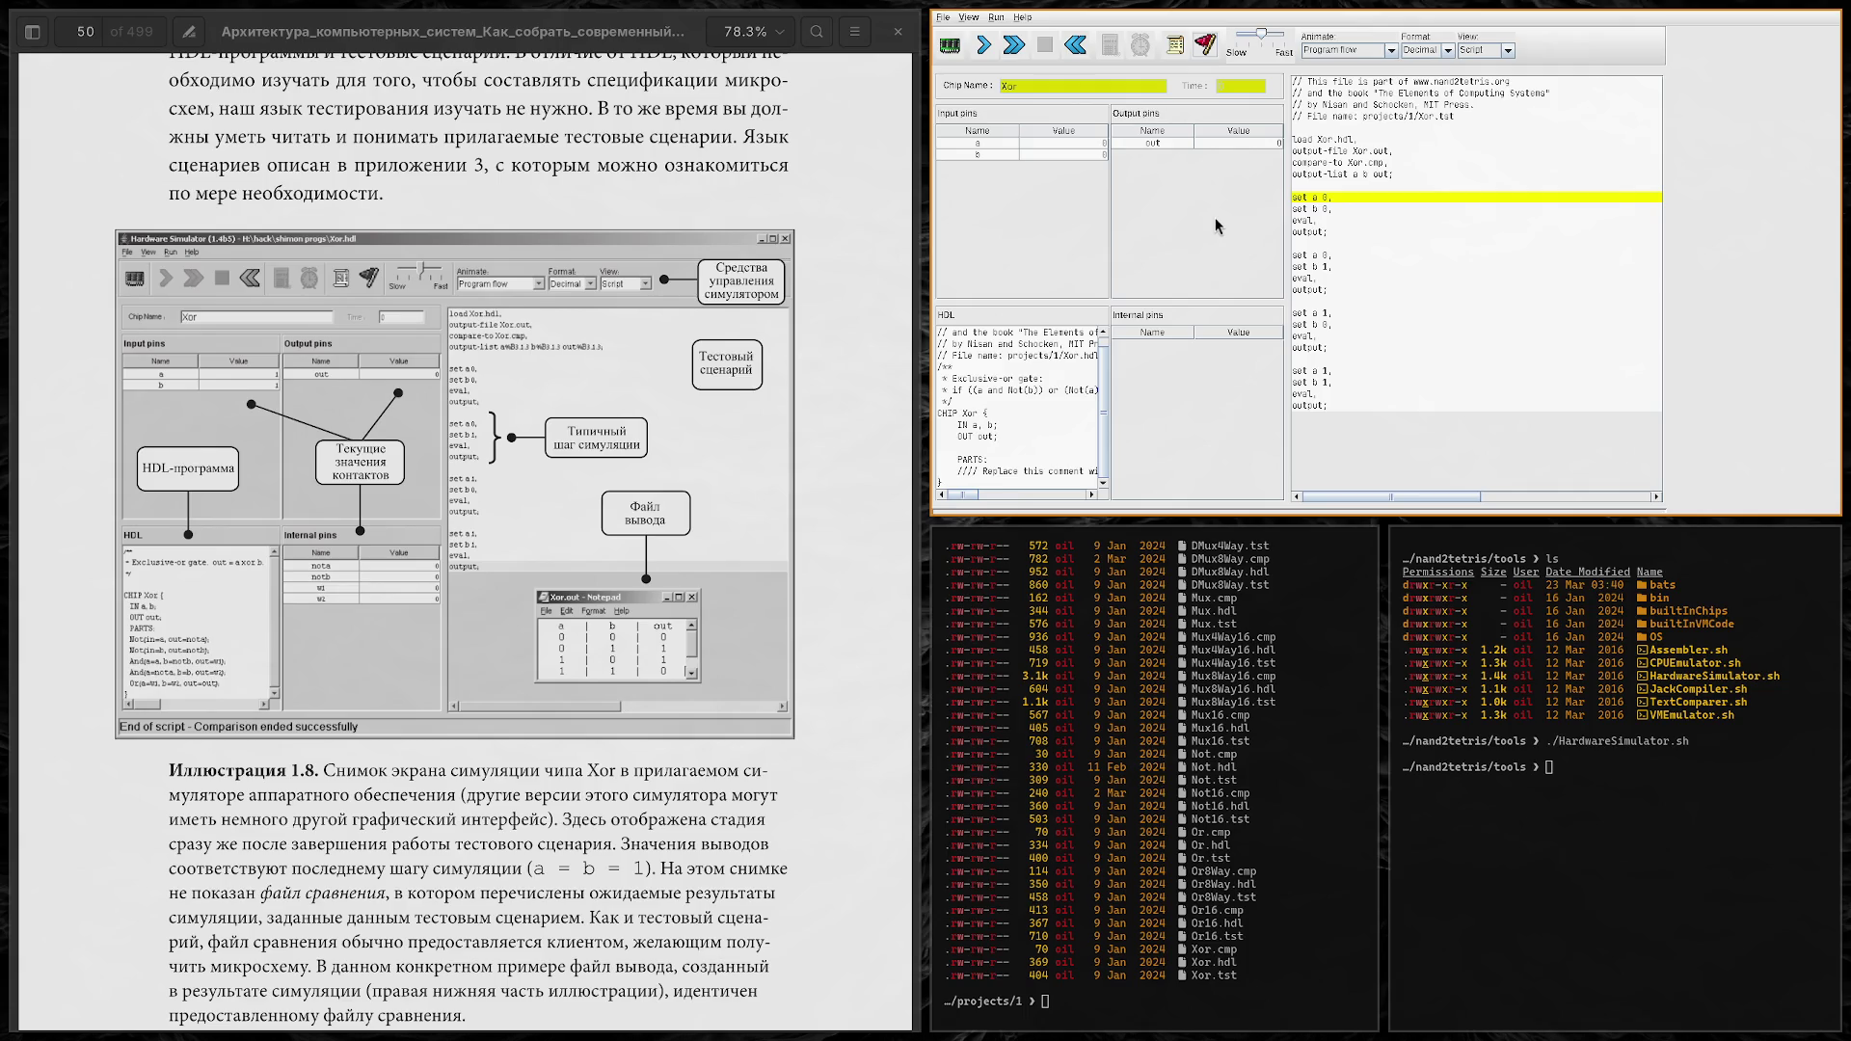
Step: Run Xor.tst through to its final output line with a and b both 1, then rewind it
{"action": "left_click", "coordinate": [1015, 47]}
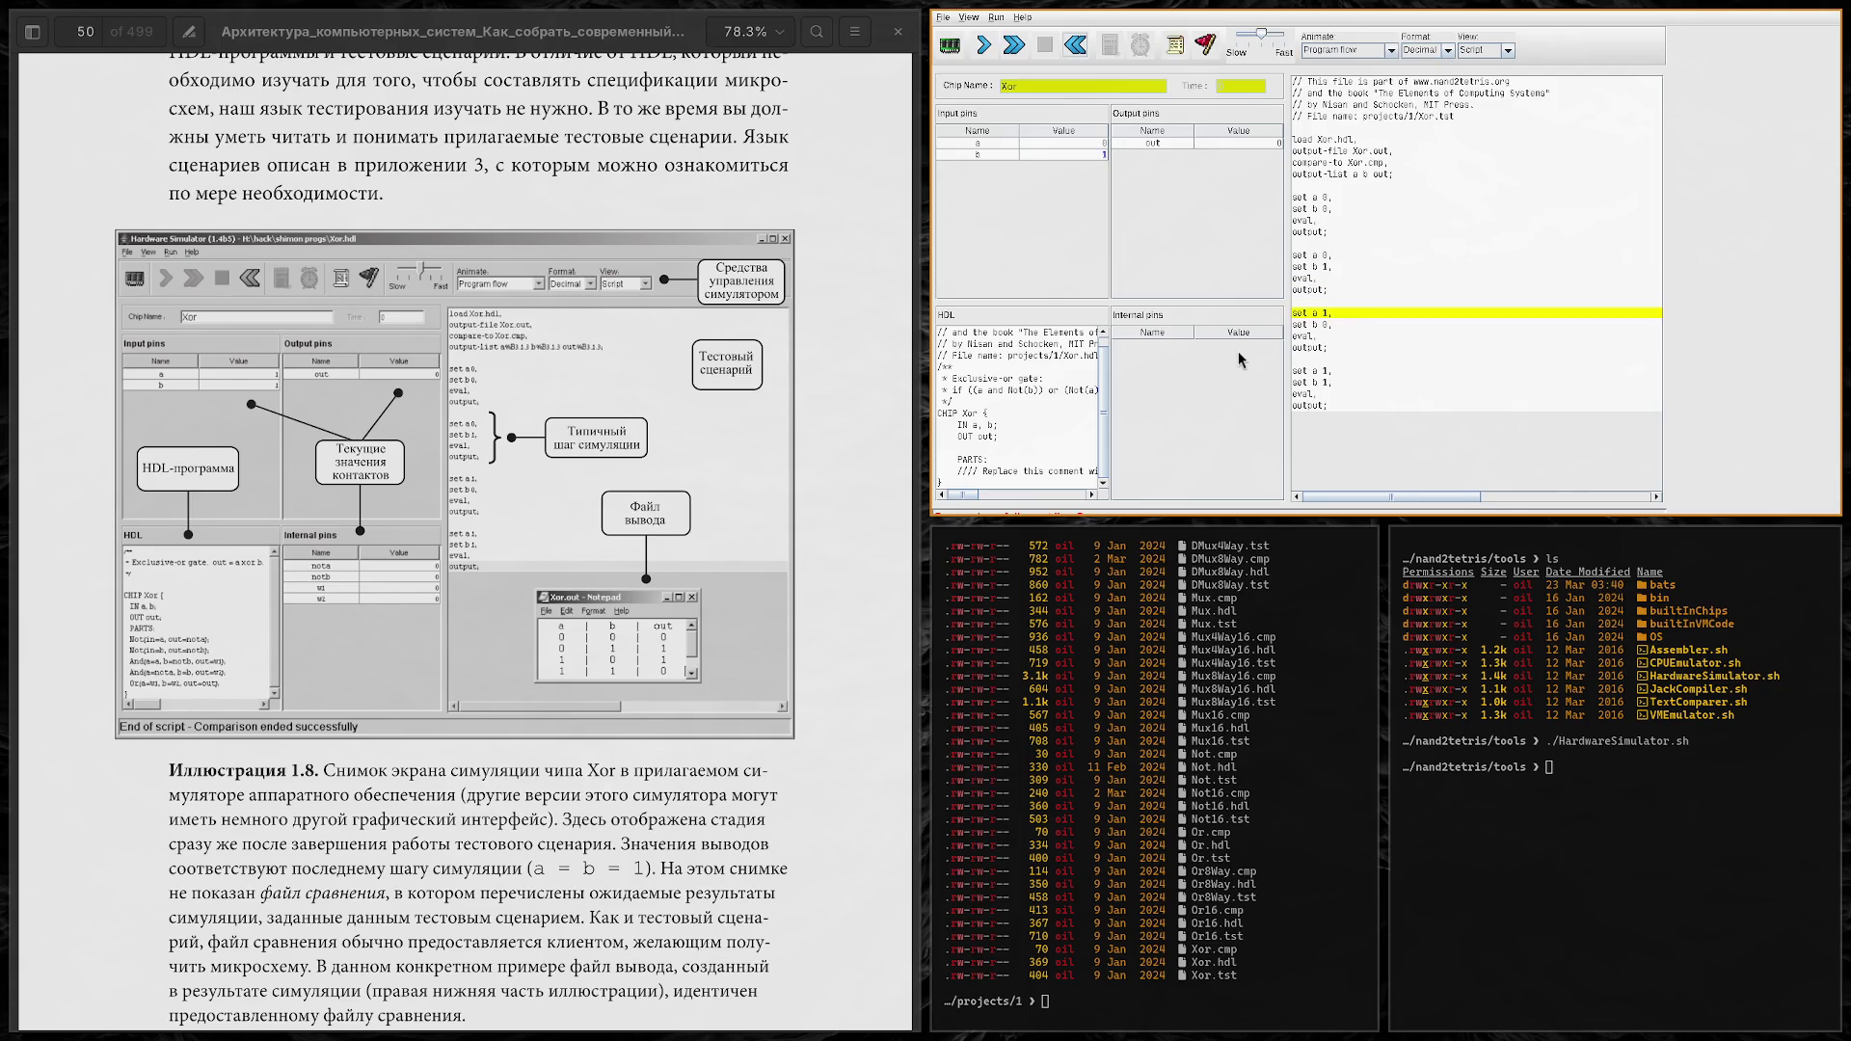
{"action": "left_click", "coordinate": [1014, 46]}
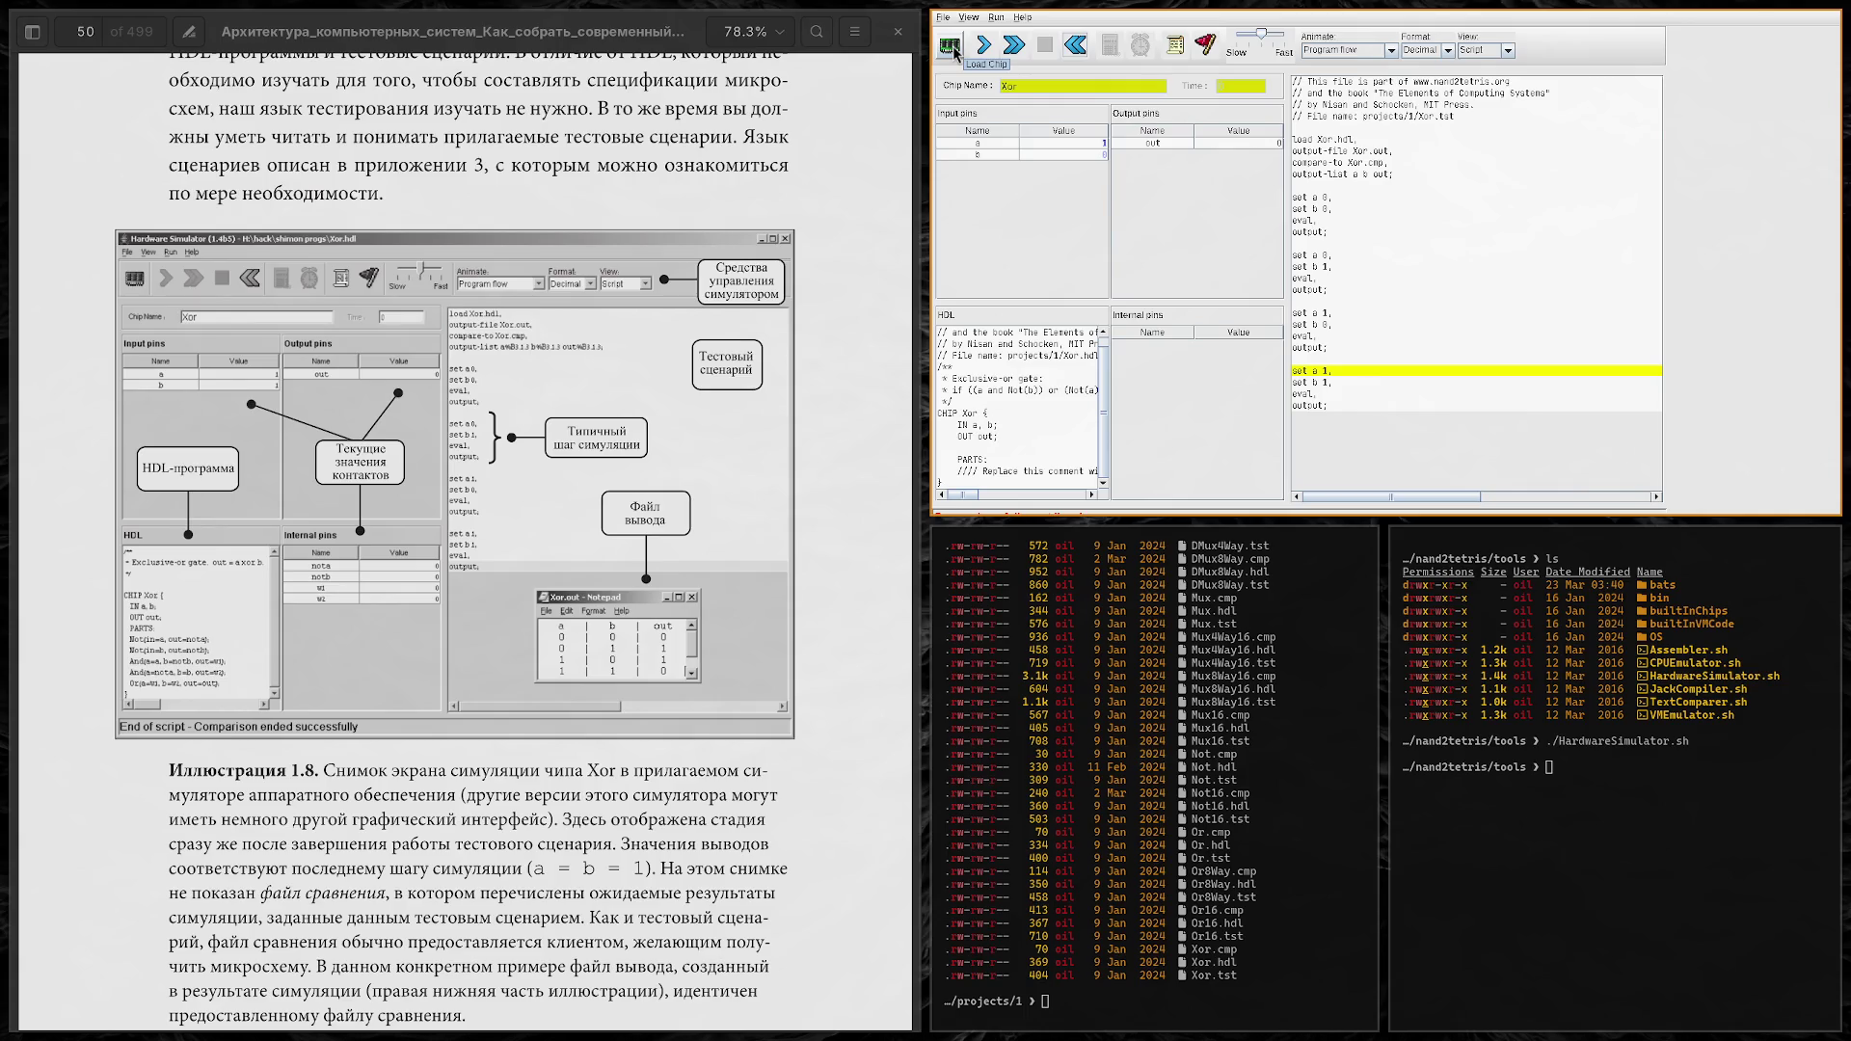
{"action": "left_click", "coordinate": [1013, 47]}
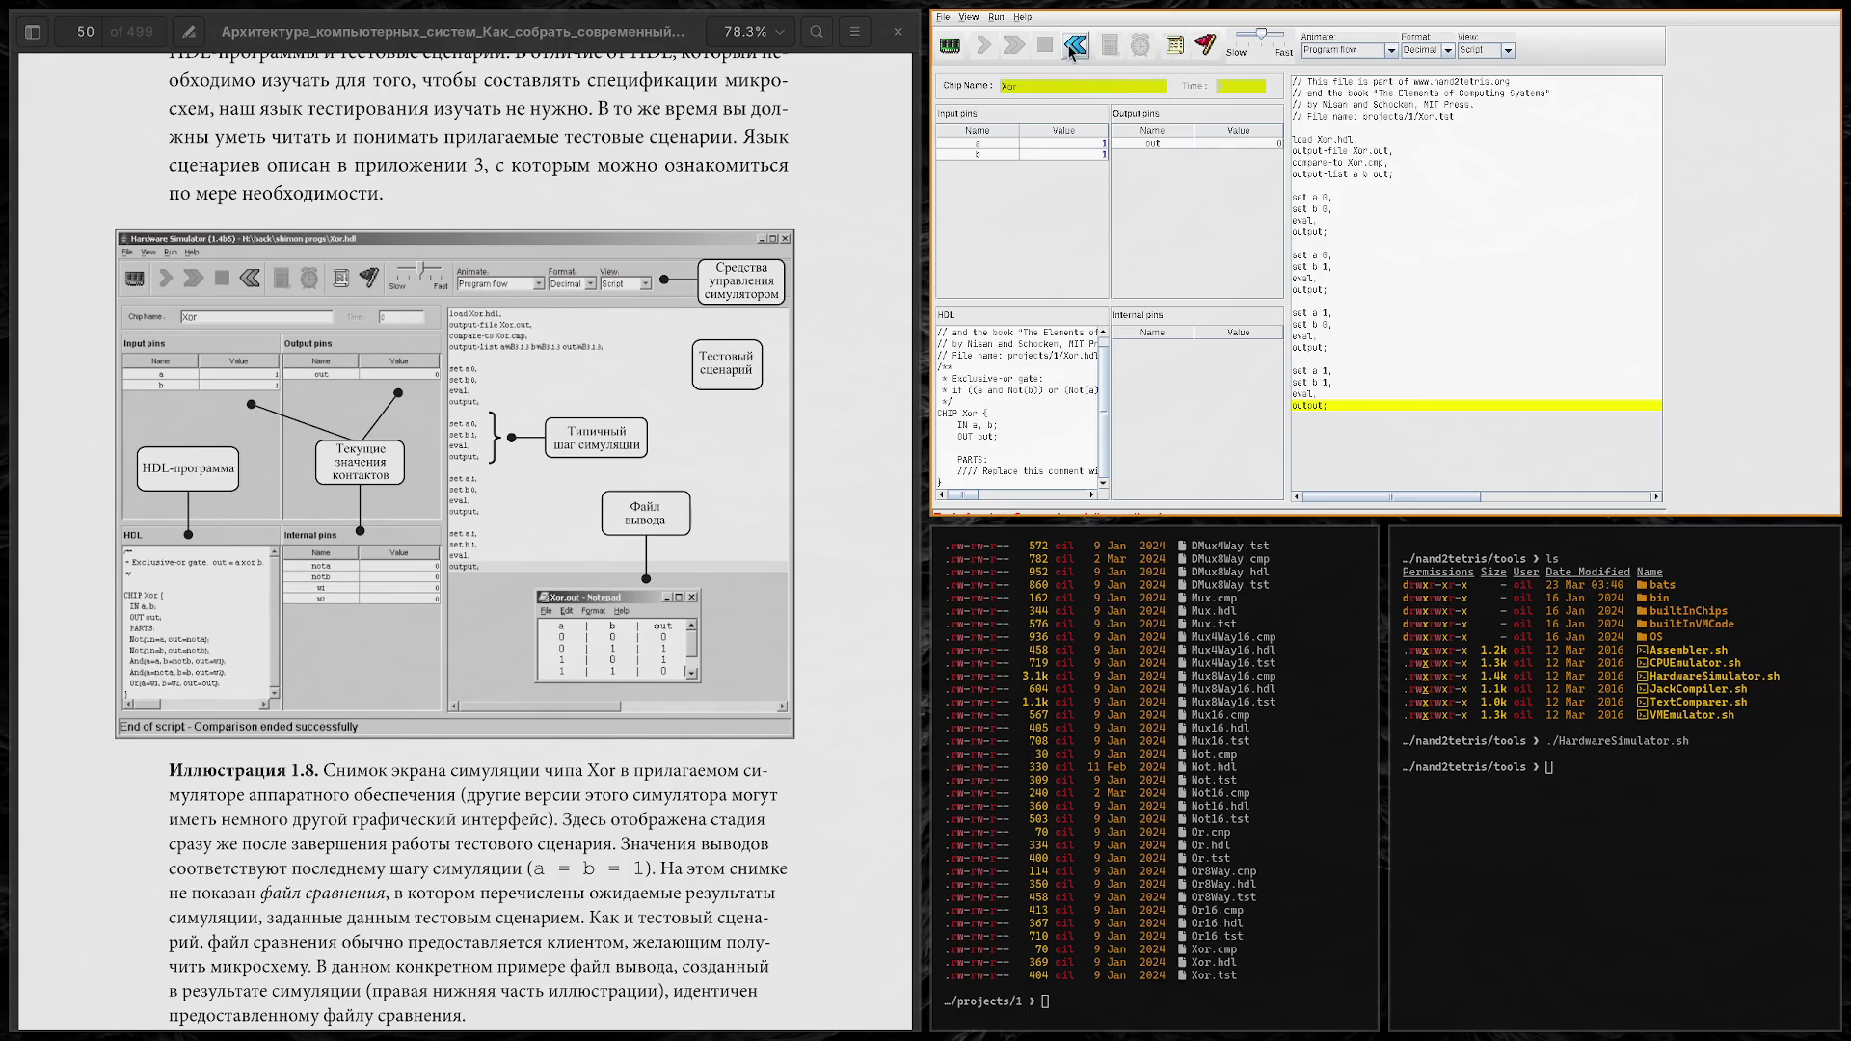
{"action": "left_click", "coordinate": [1073, 48]}
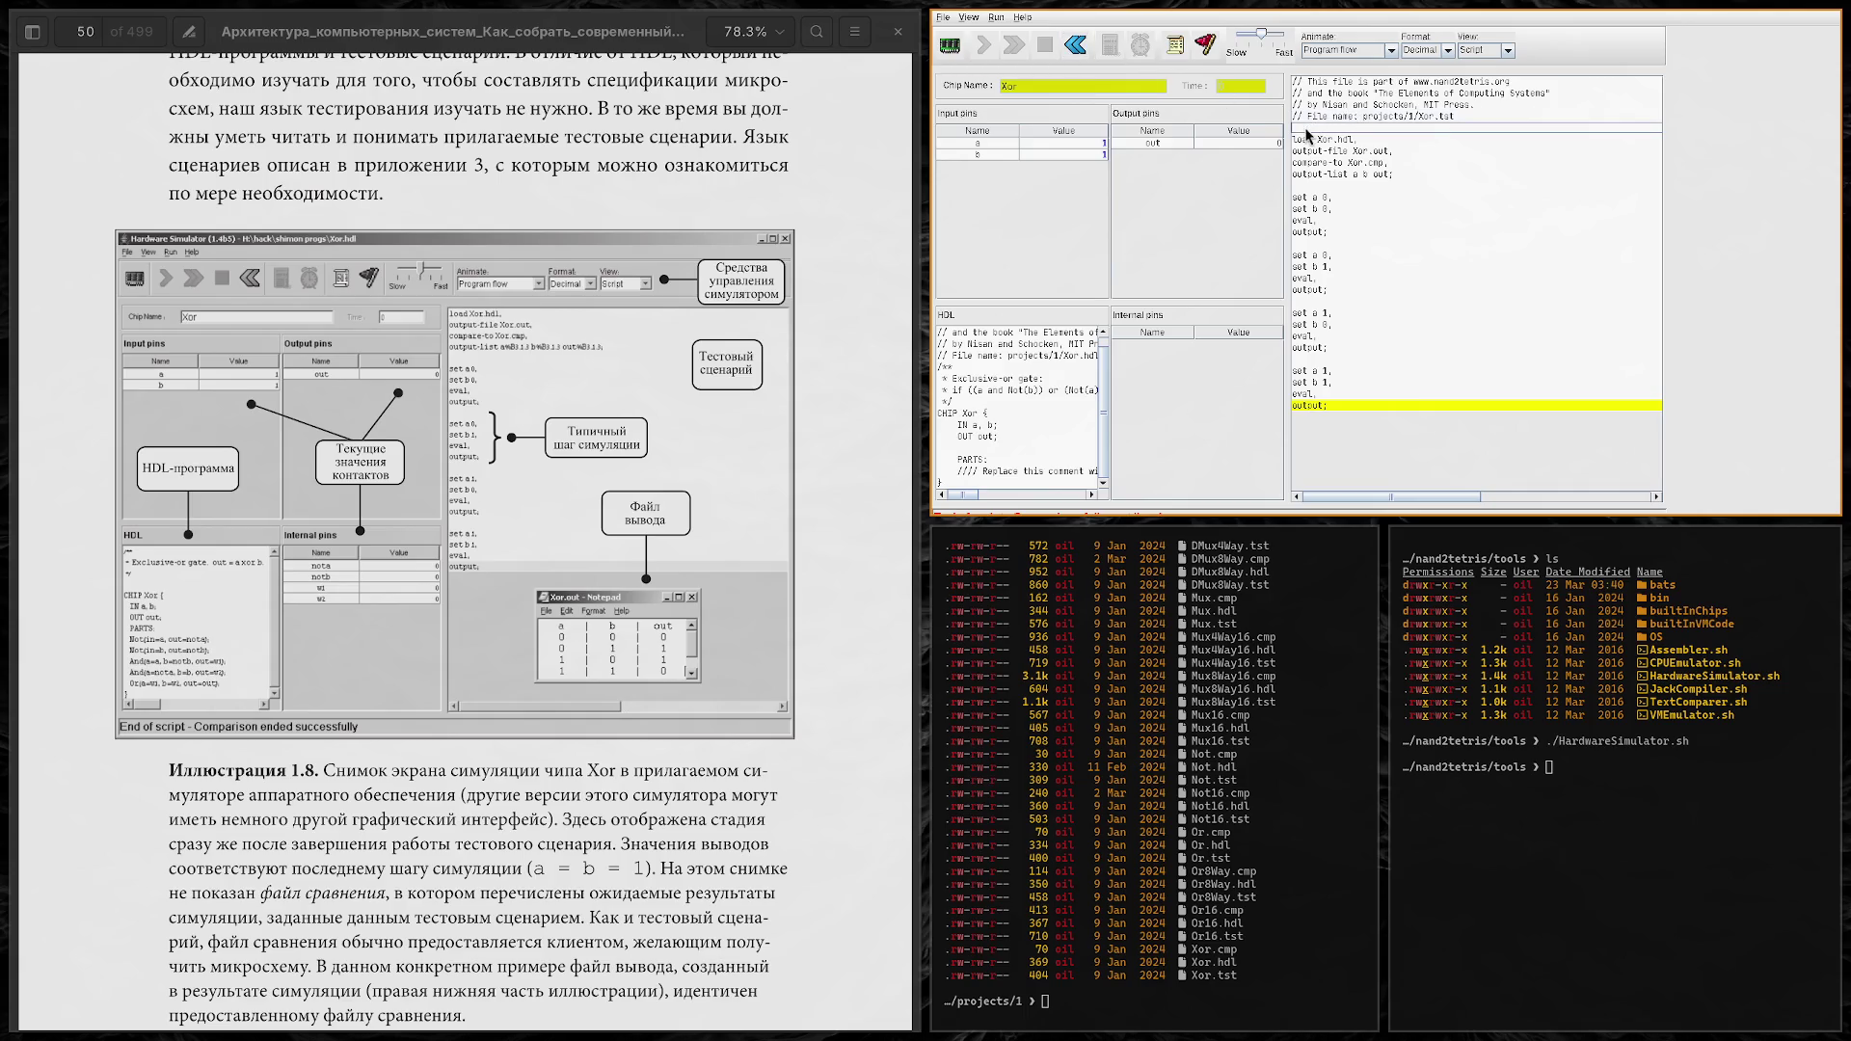
Step: Reload Xor.hdl with pins reset to 0 and switch the view back to the default tick-tock Script
{"action": "left_click", "coordinate": [949, 45]}
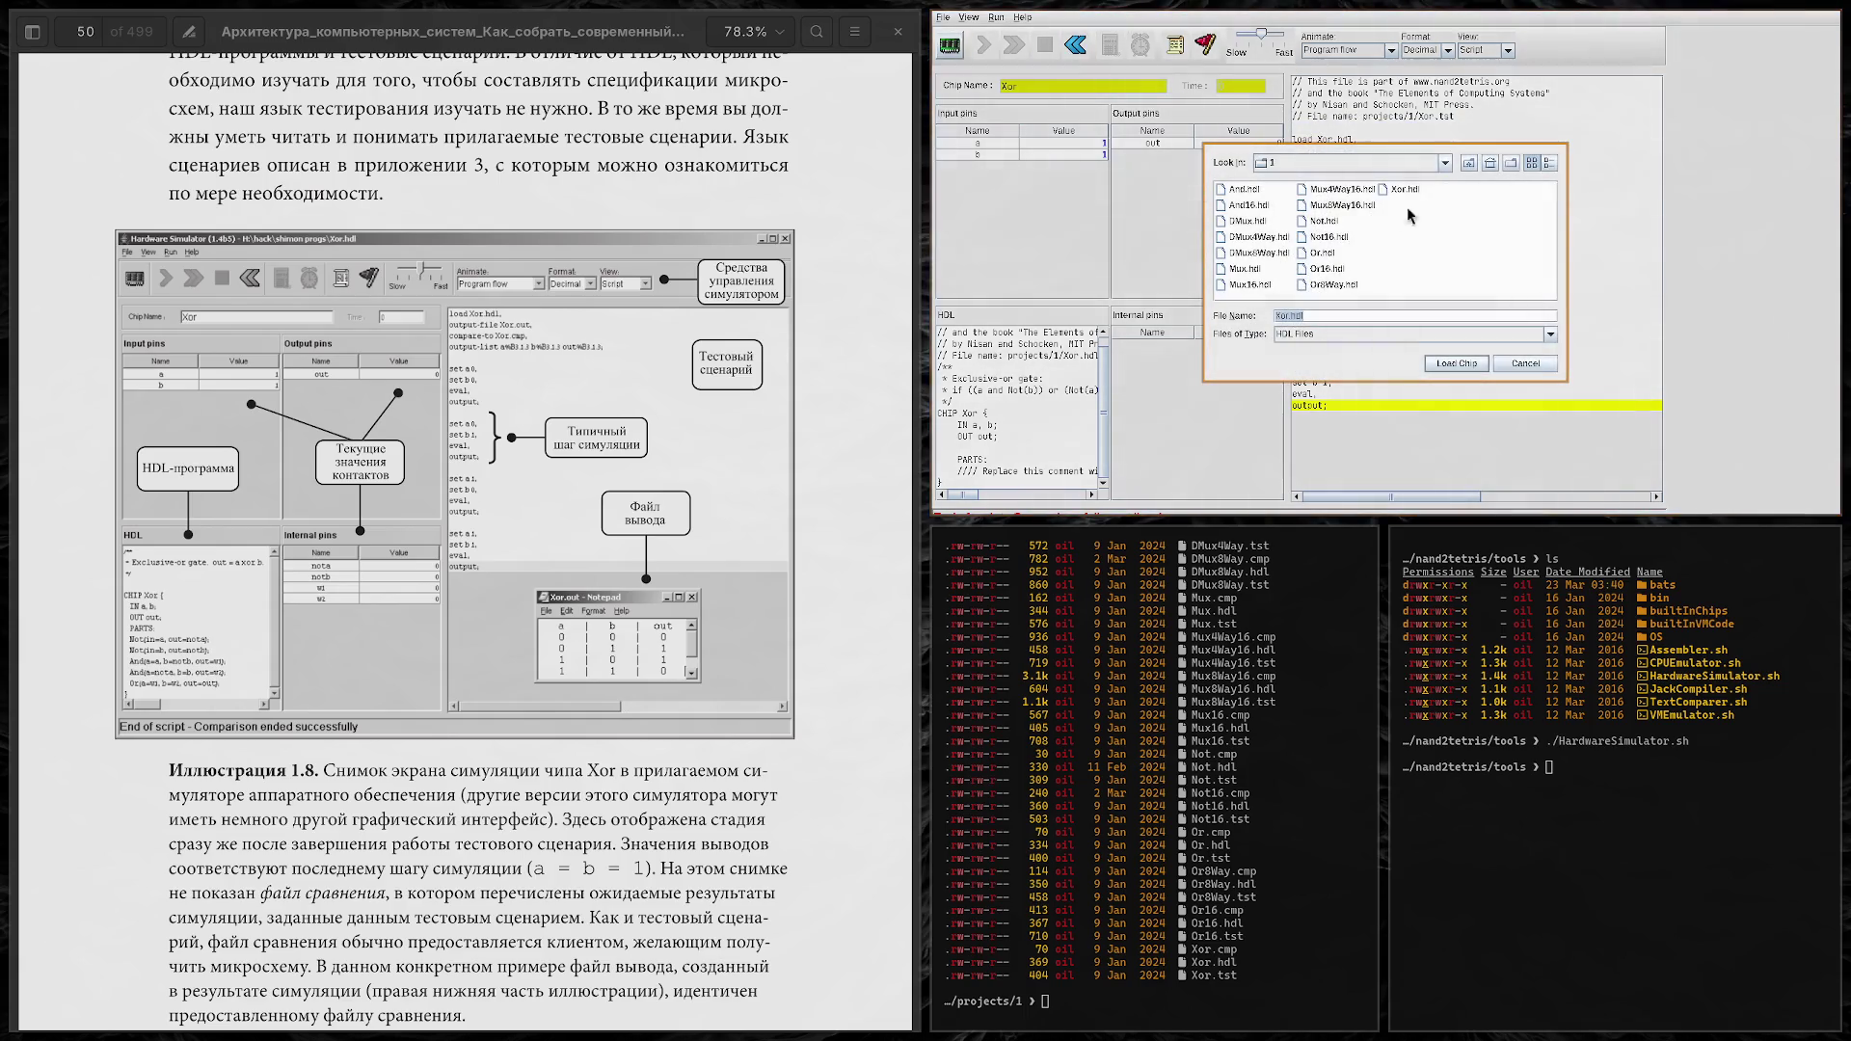
{"action": "double_click", "coordinate": [1404, 189]}
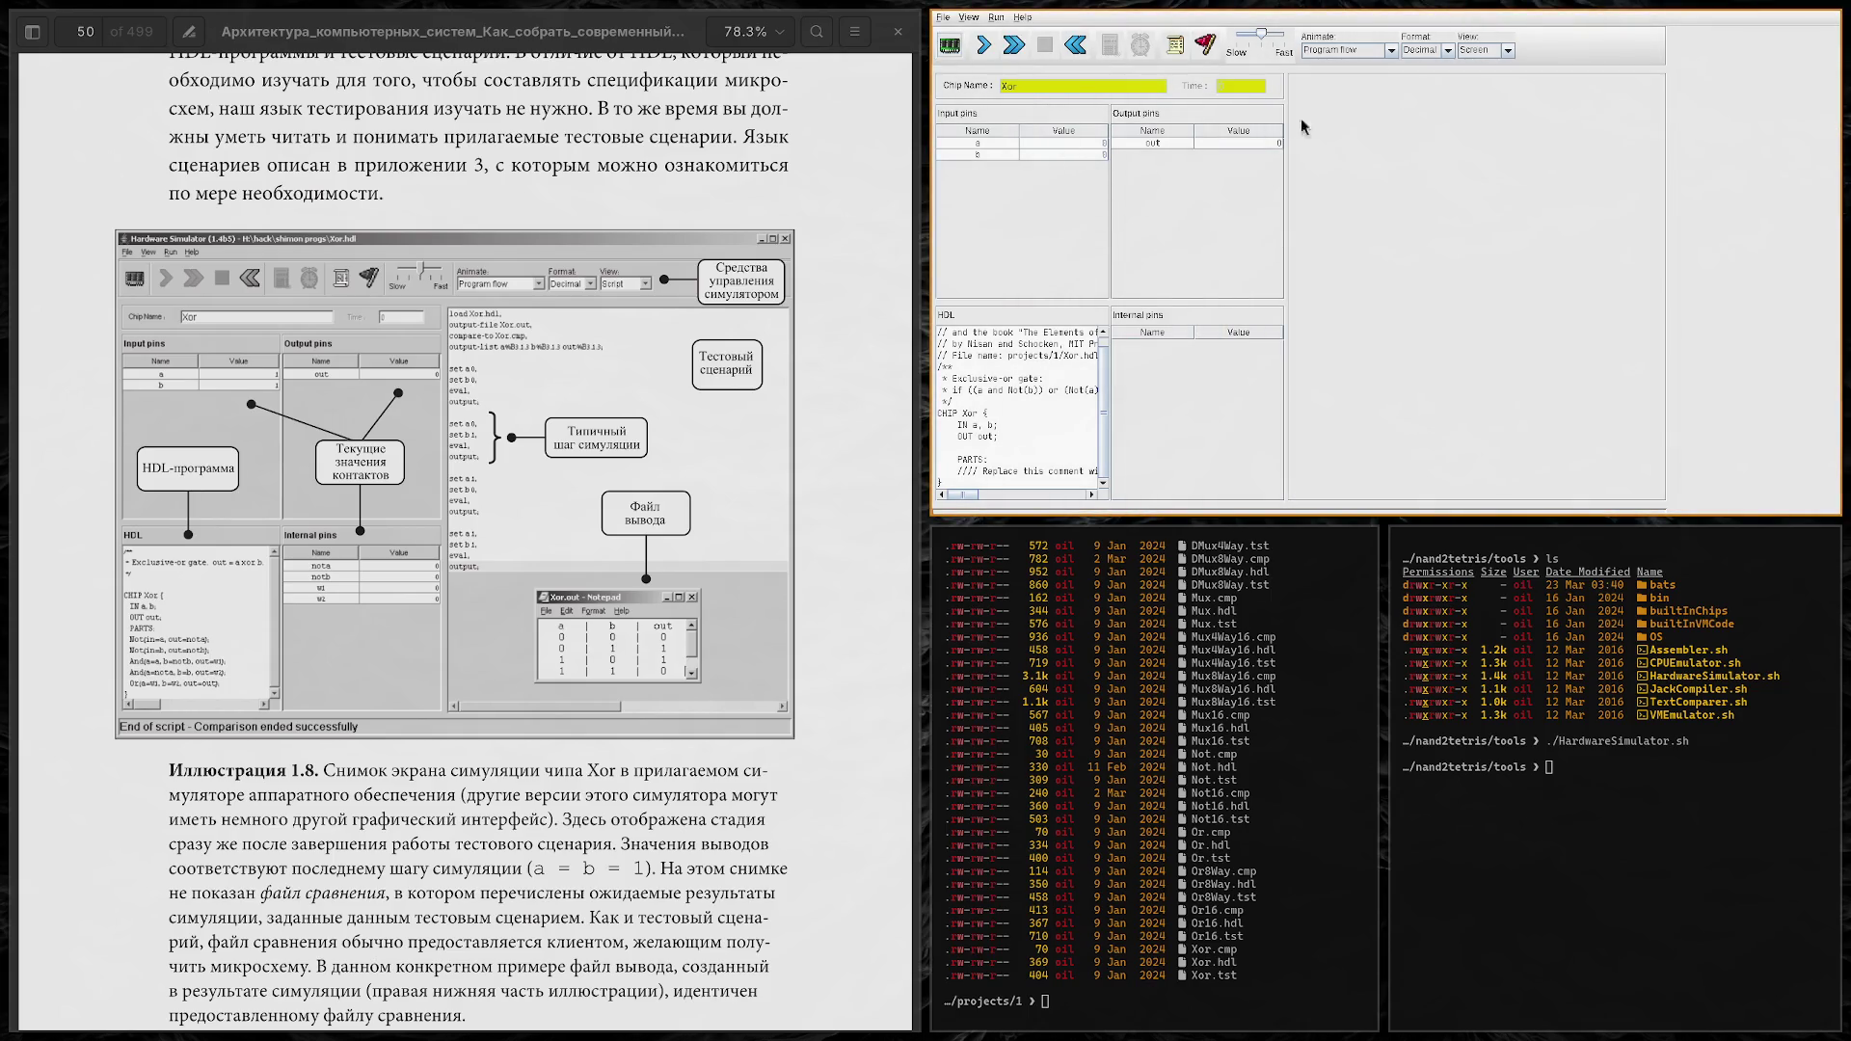
{"action": "left_click", "coordinate": [1497, 51]}
{"action": "left_click", "coordinate": [1498, 64]}
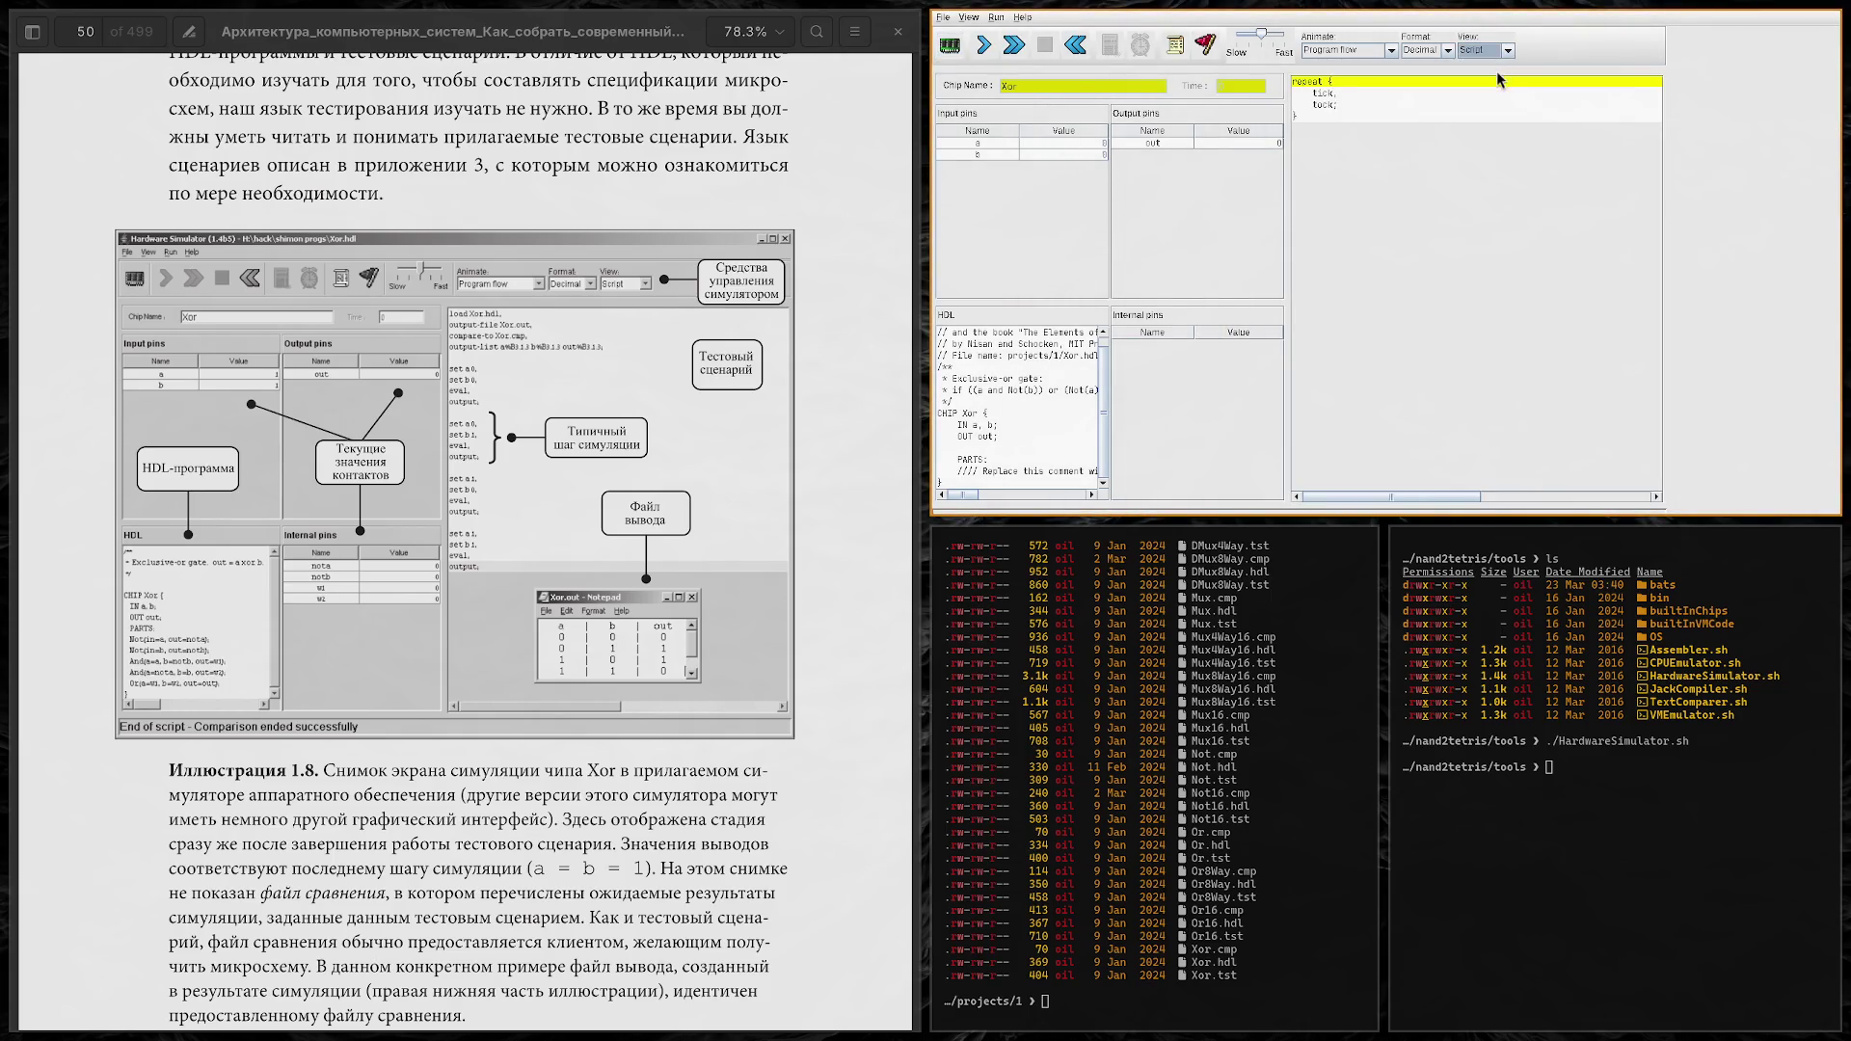
{"action": "left_click", "coordinate": [1507, 51]}
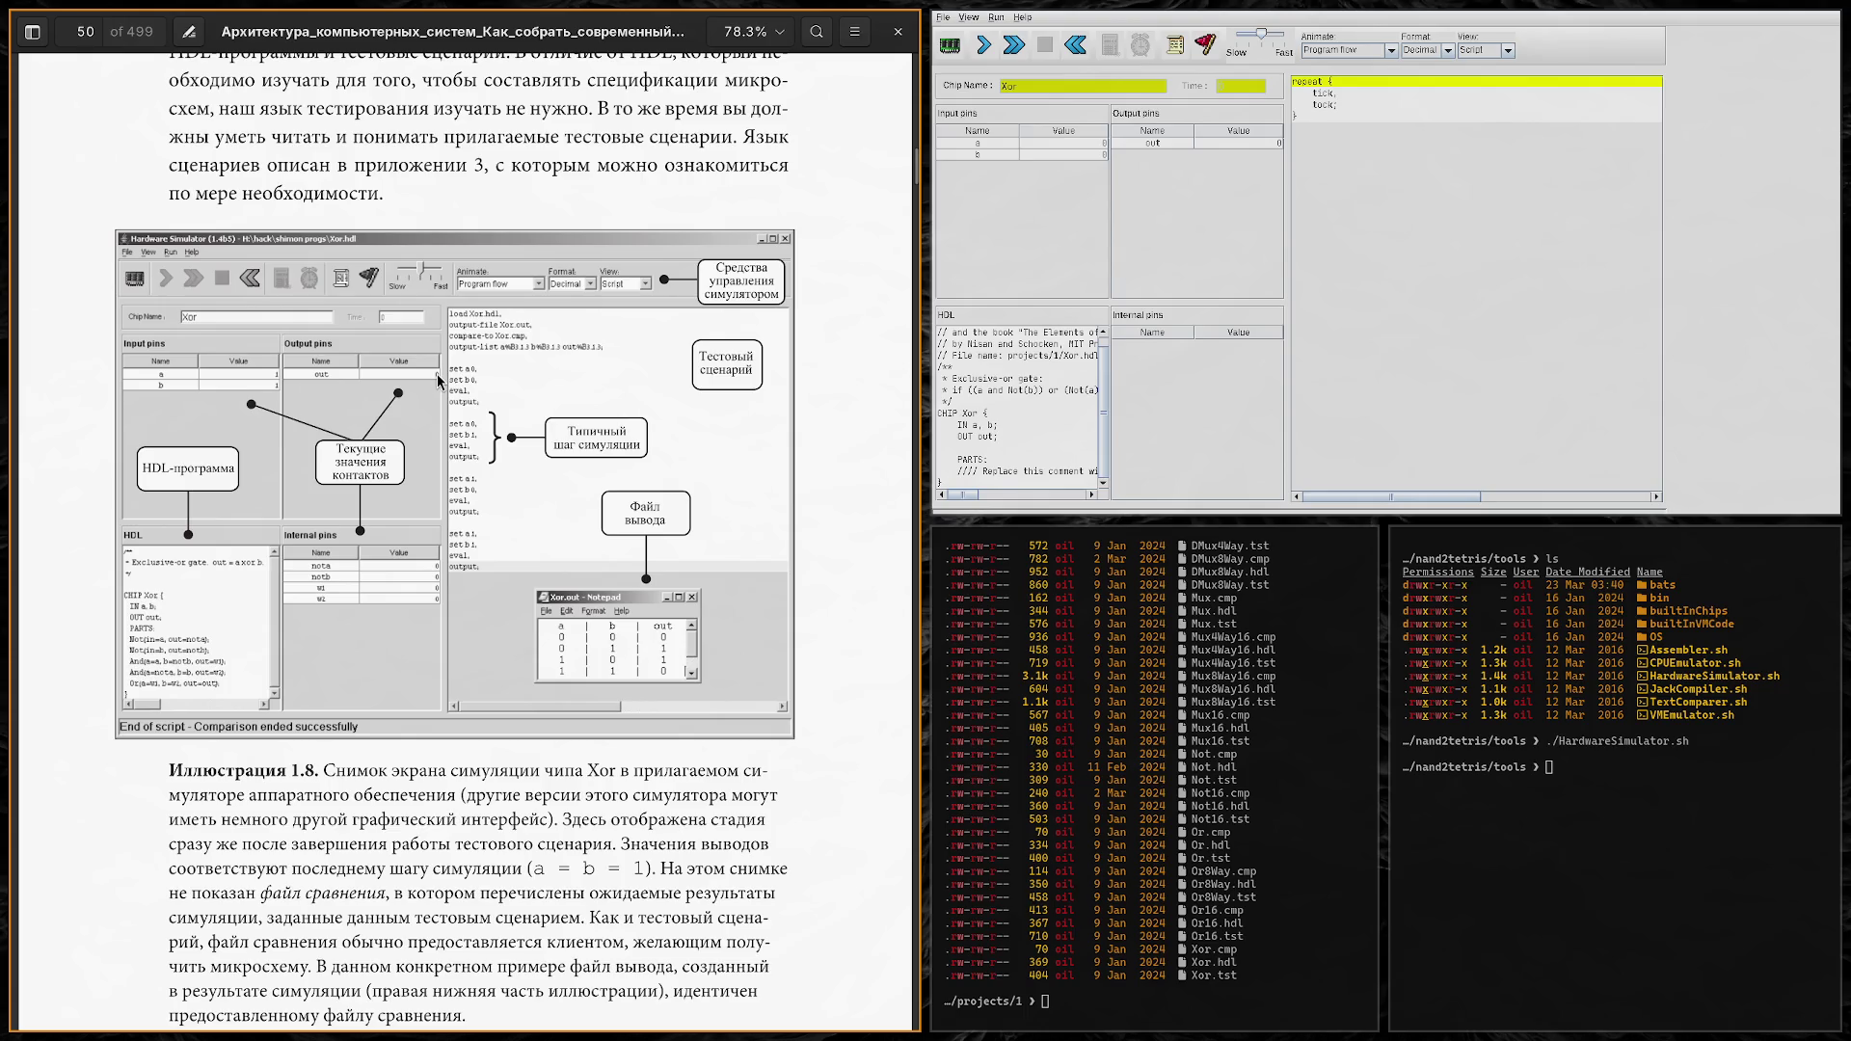
{"action": "scroll", "coordinate": [437, 373], "scroll_direction": "down", "scroll_amount": 5}
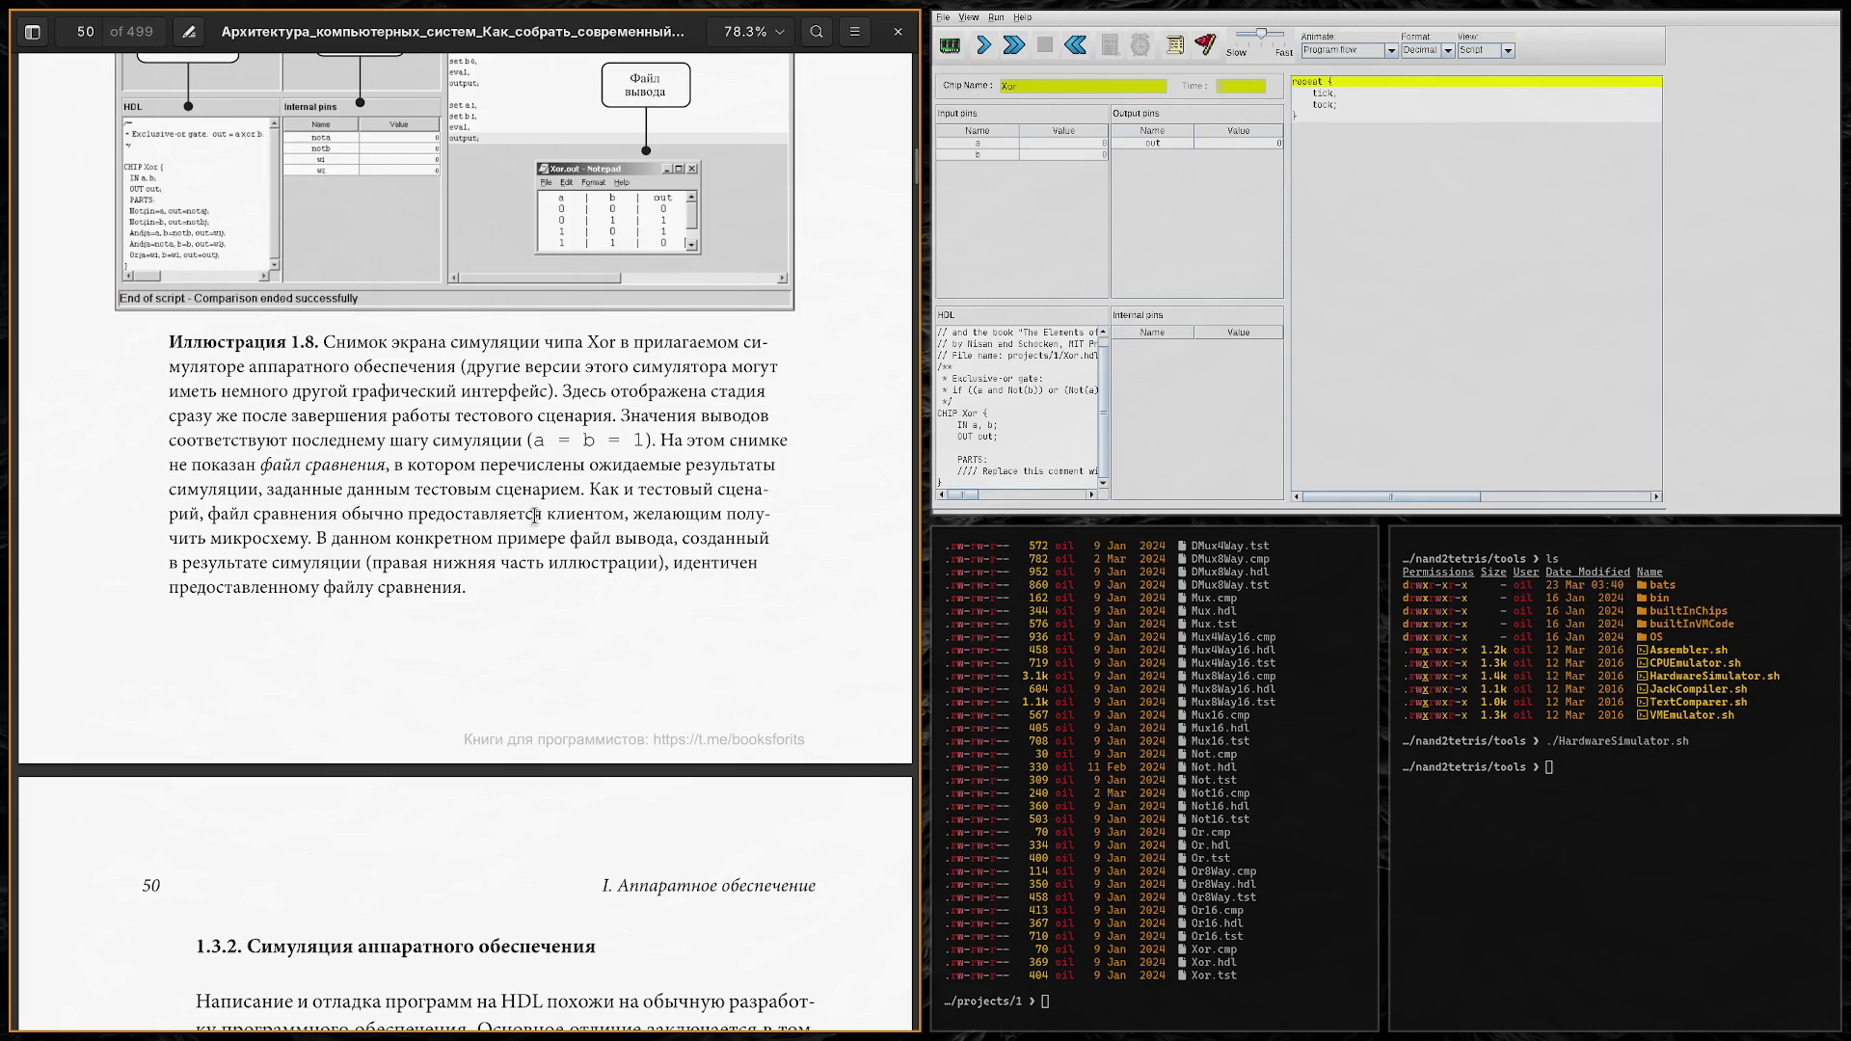
Step: Scroll the book to page 50's Illustration 1.8 Xor simulator screenshot and its caption
{"action": "scroll", "coordinate": [535, 514], "scroll_direction": "down", "scroll_amount": 3}
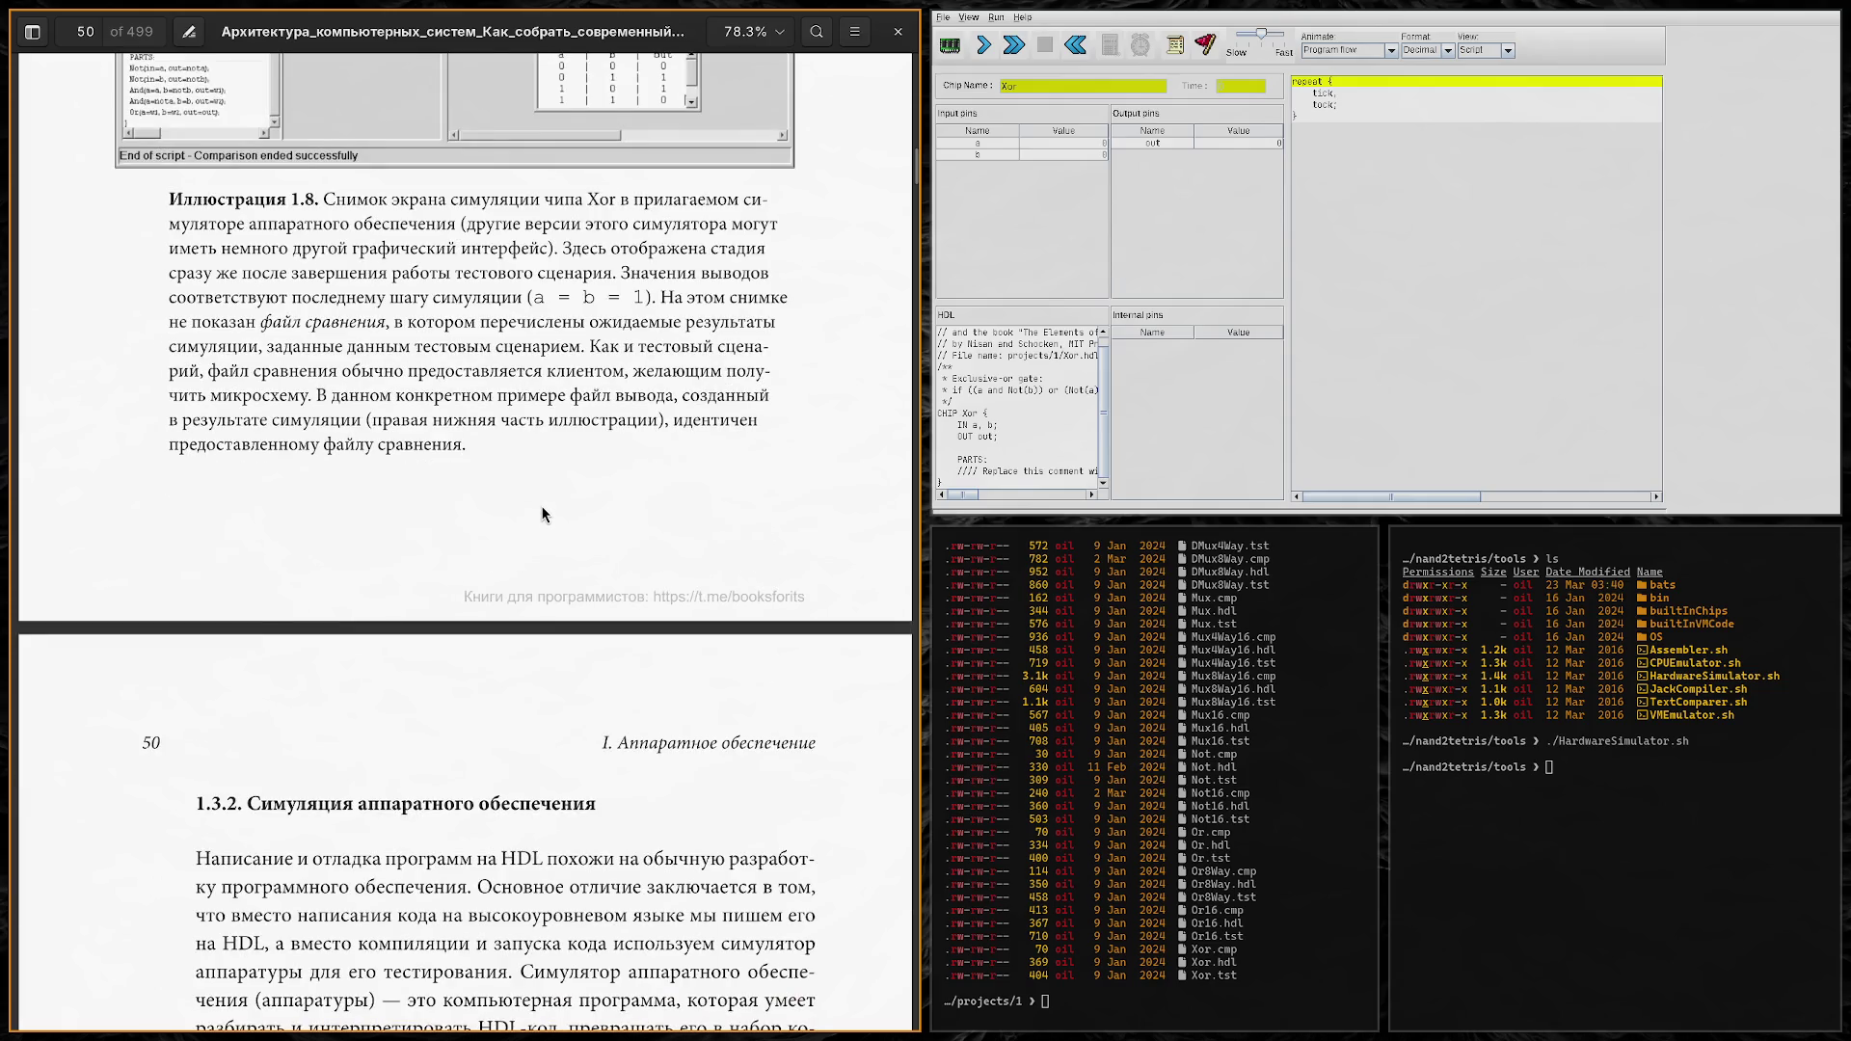
{"action": "scroll", "coordinate": [541, 507], "scroll_direction": "up", "scroll_amount": 6}
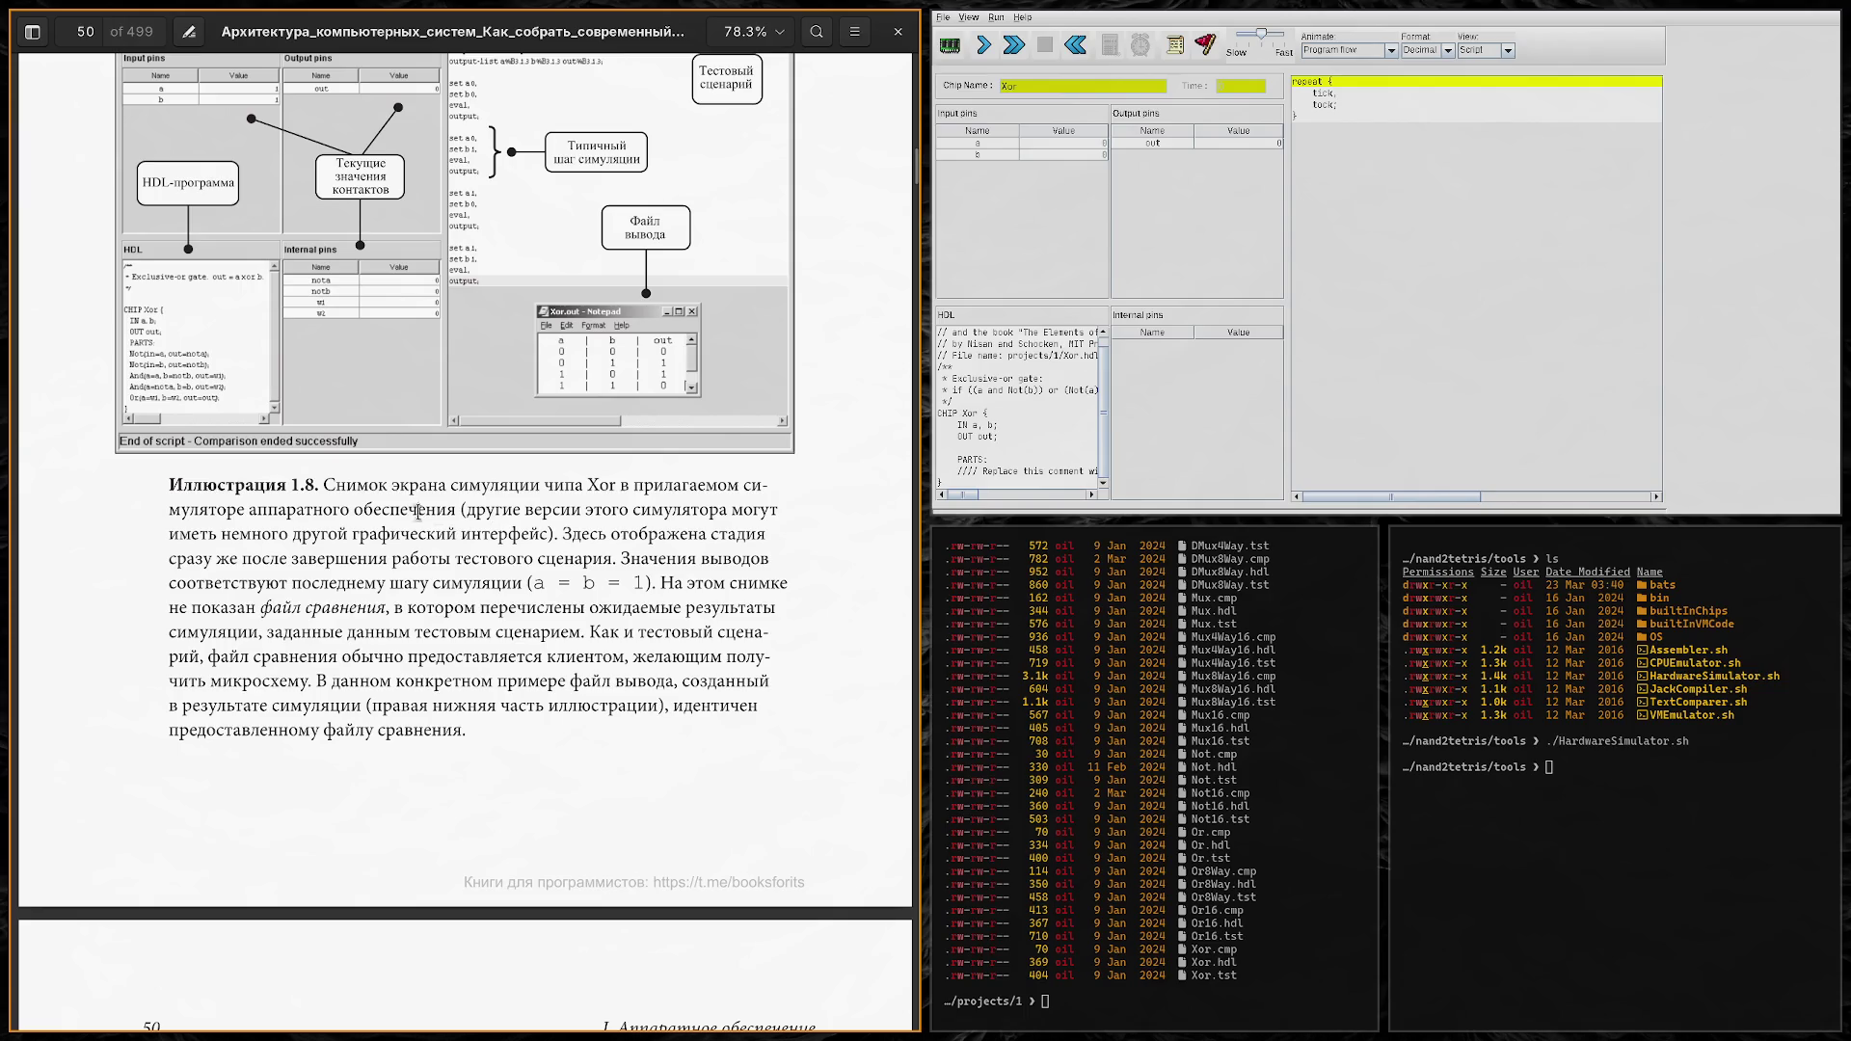
{"action": "scroll", "coordinate": [159, 506], "scroll_direction": "up", "scroll_amount": 3}
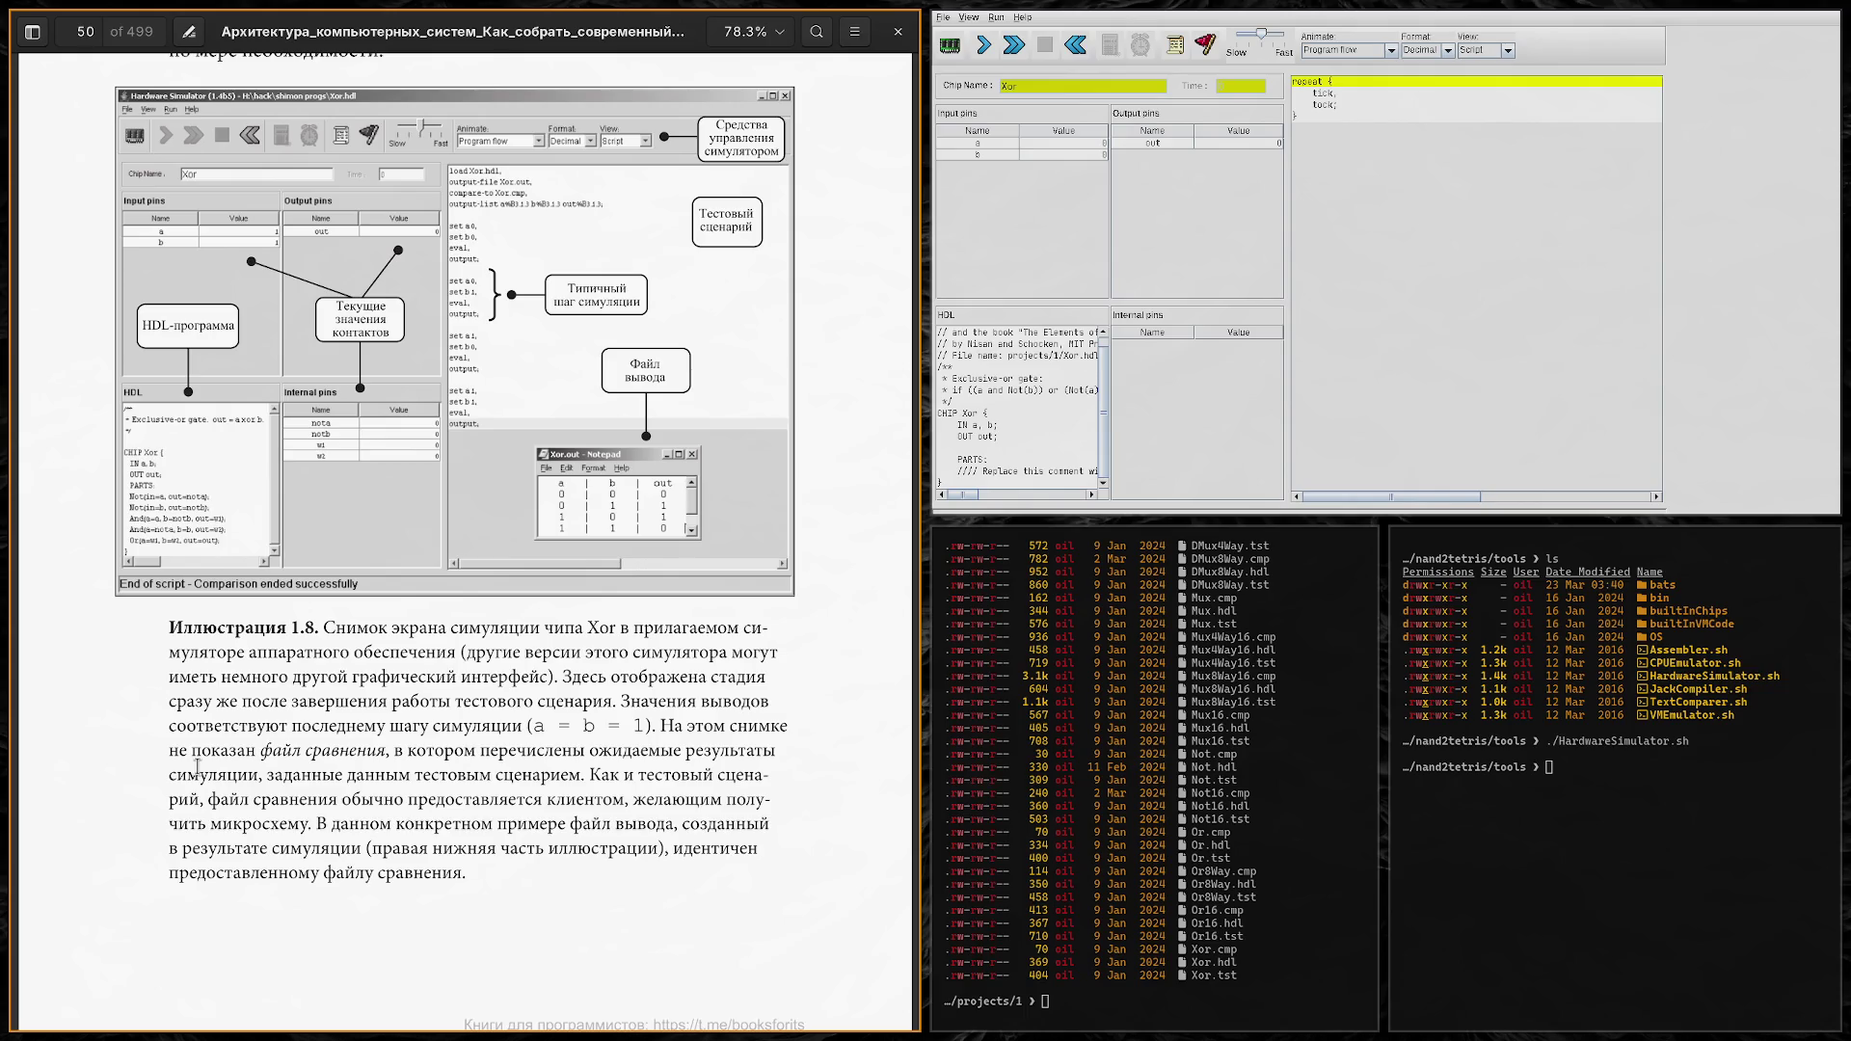
{"action": "scroll", "coordinate": [490, 763], "scroll_direction": "up", "scroll_amount": 10}
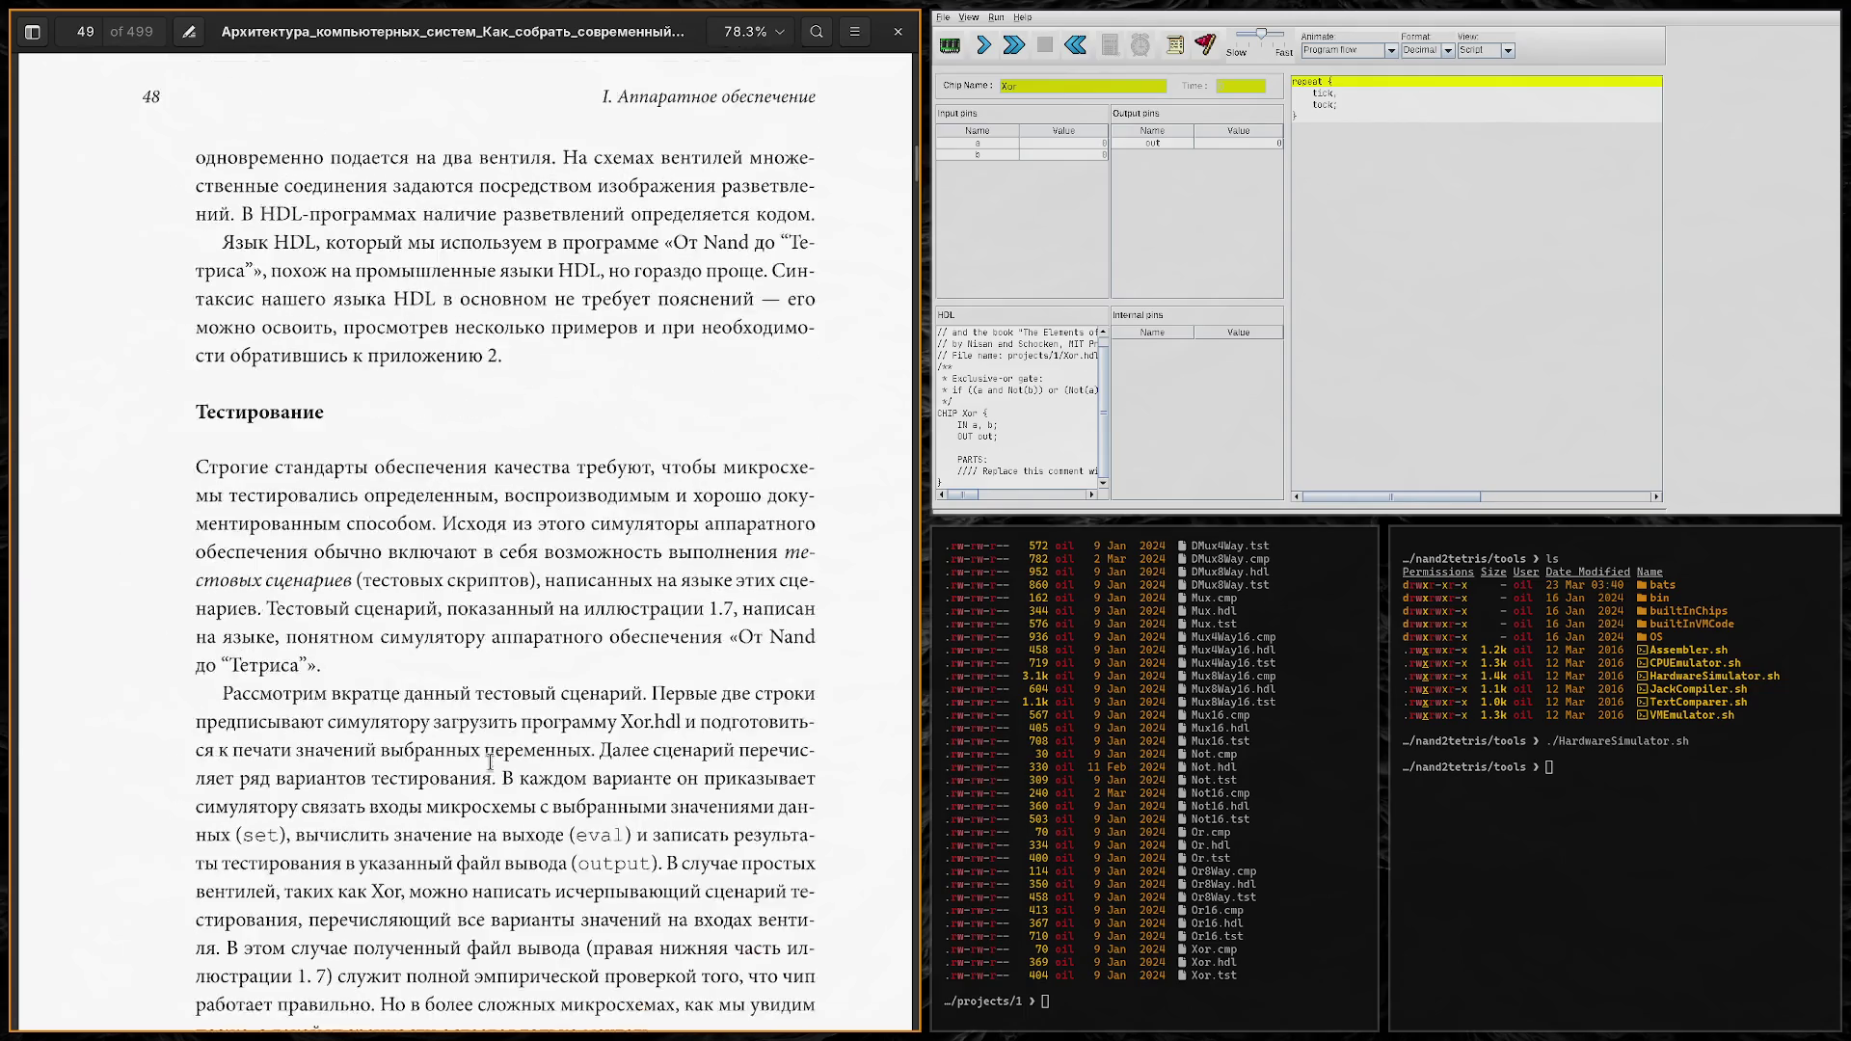
{"action": "scroll", "coordinate": [490, 763], "scroll_direction": "up", "scroll_amount": 10}
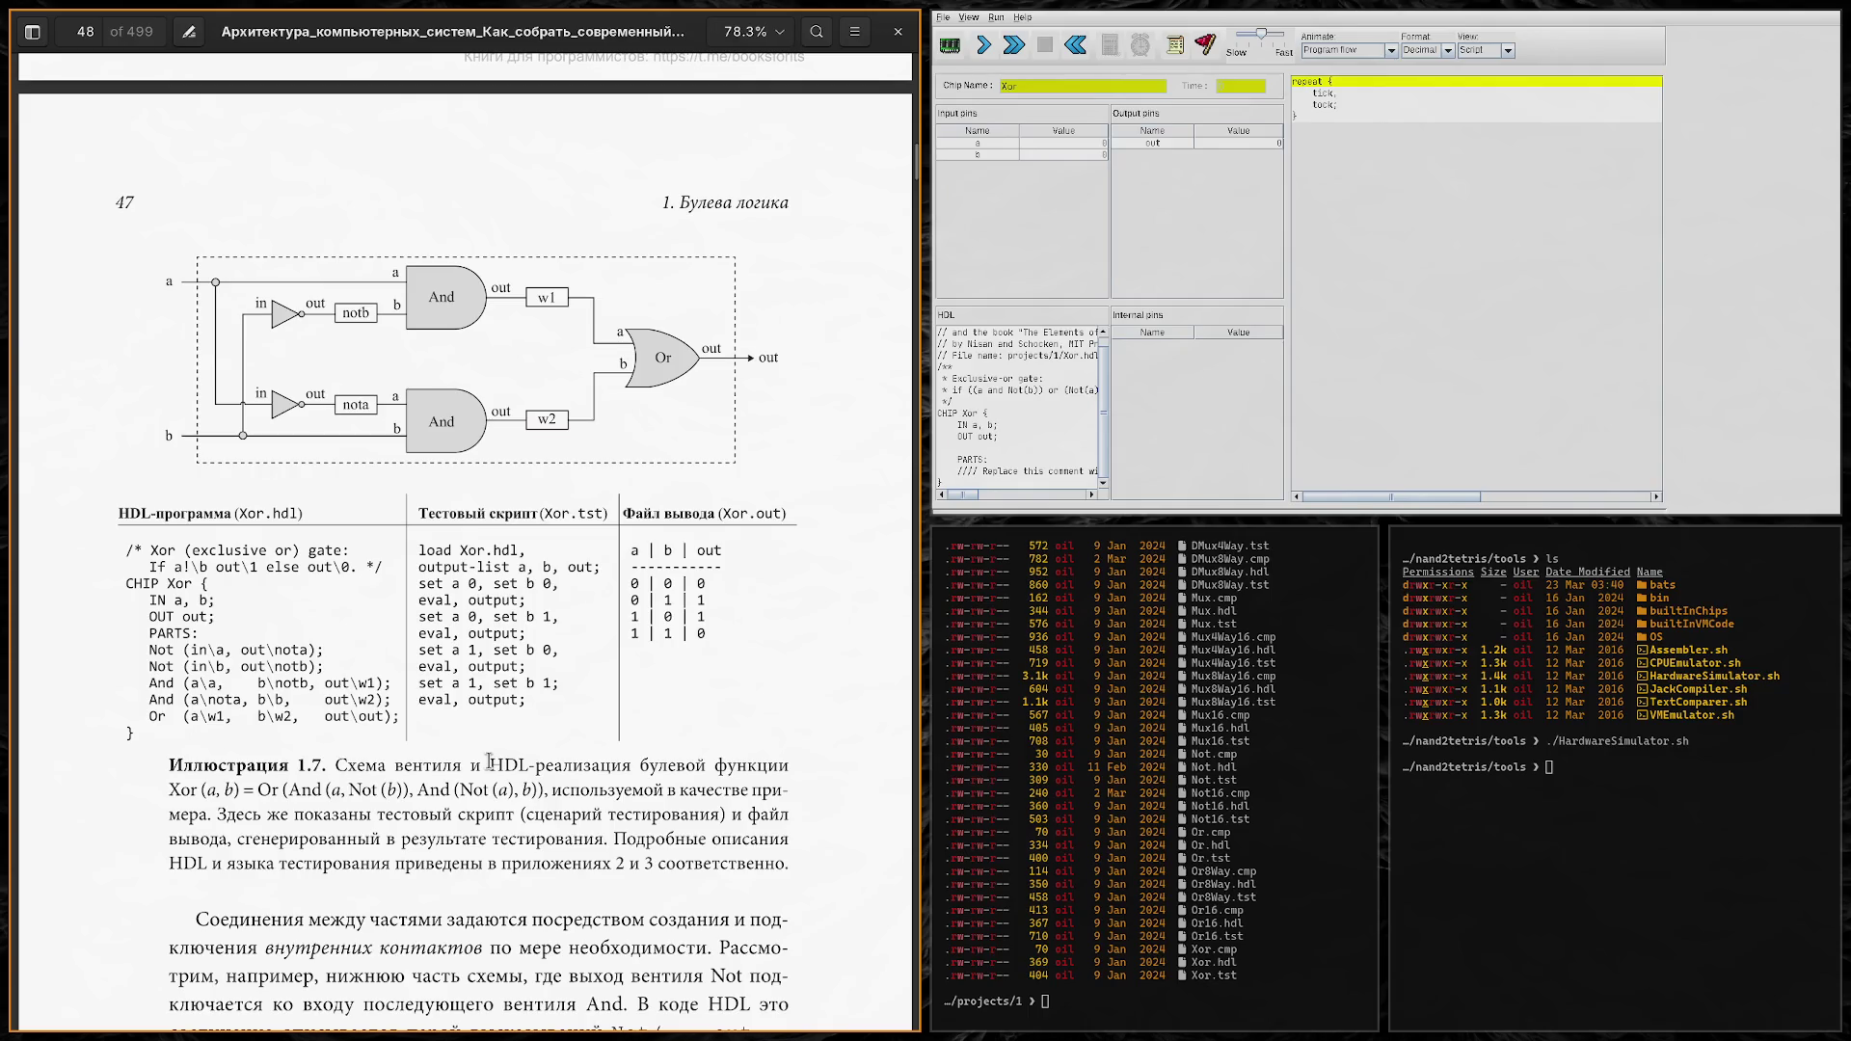
{"action": "scroll", "coordinate": [490, 763], "scroll_direction": "down", "scroll_amount": 20}
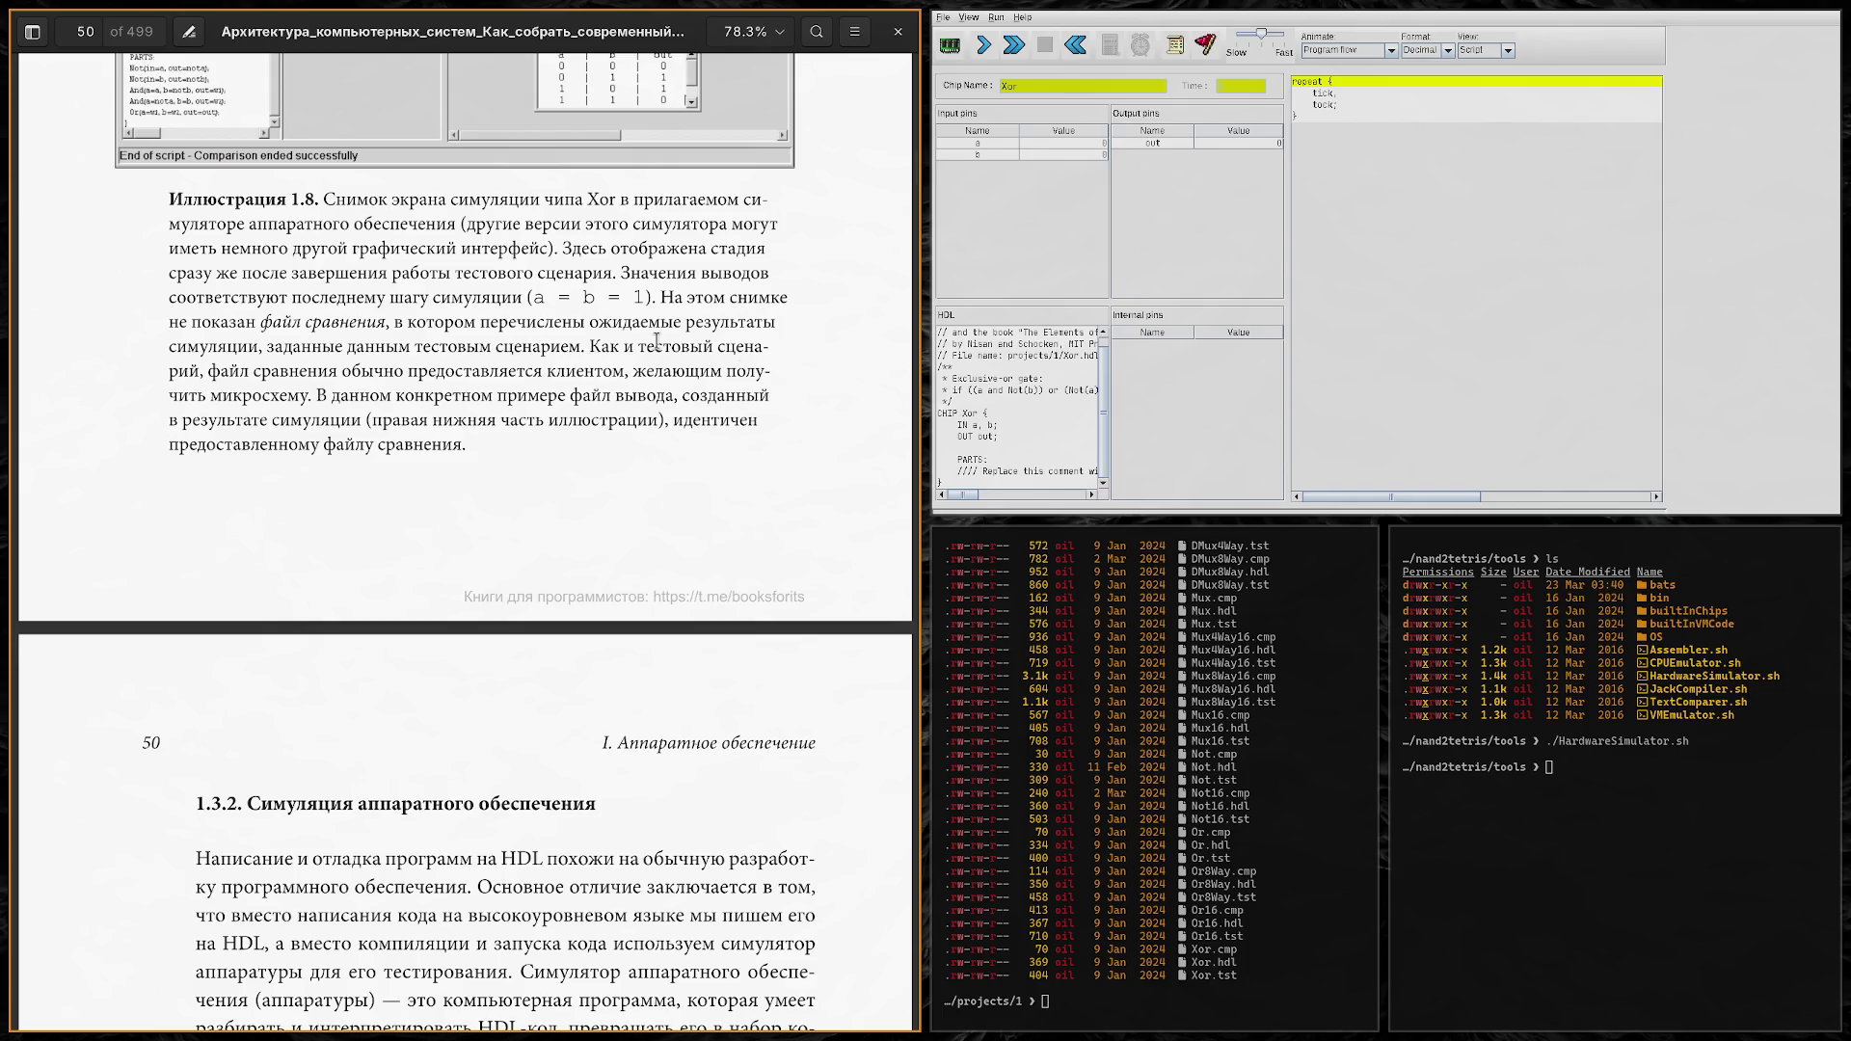
Step: Switch focus away from the book and back, then select the PARTS line of the Xor HDL
{"action": "key", "text": "super+Right"}
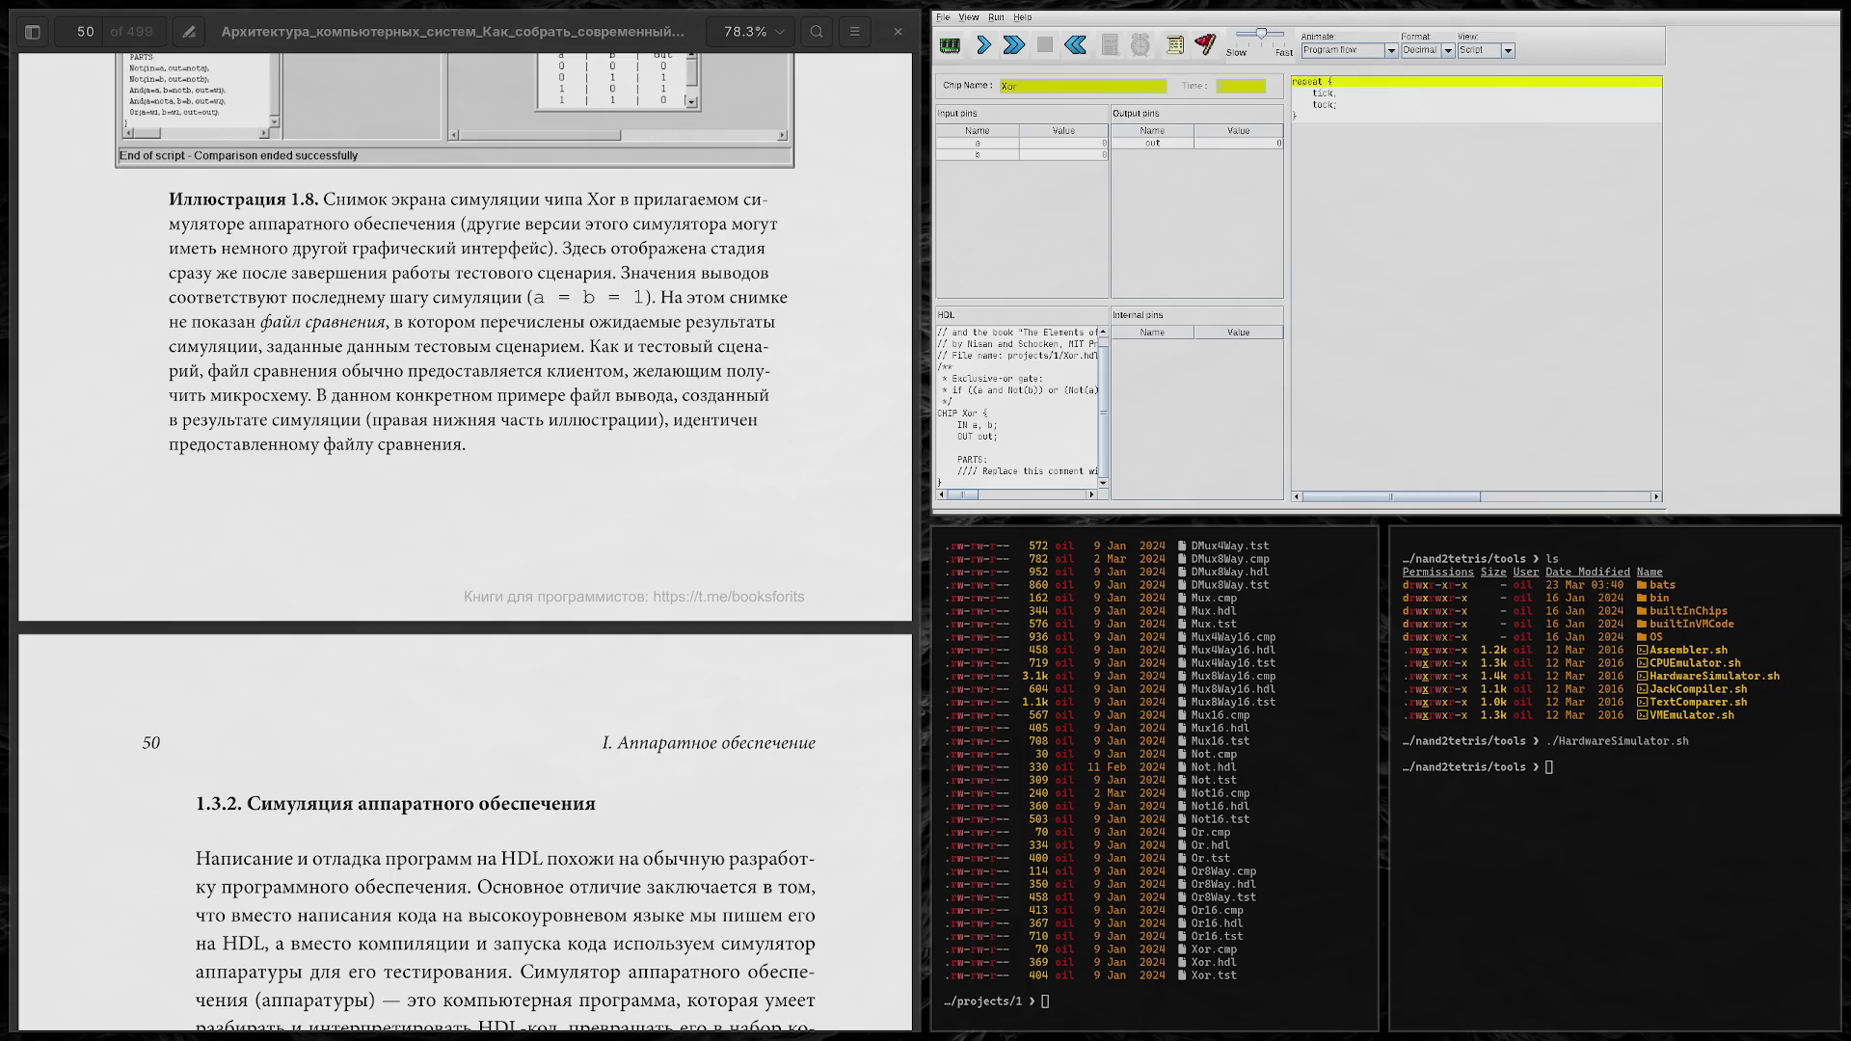
{"action": "key", "text": "super+Left"}
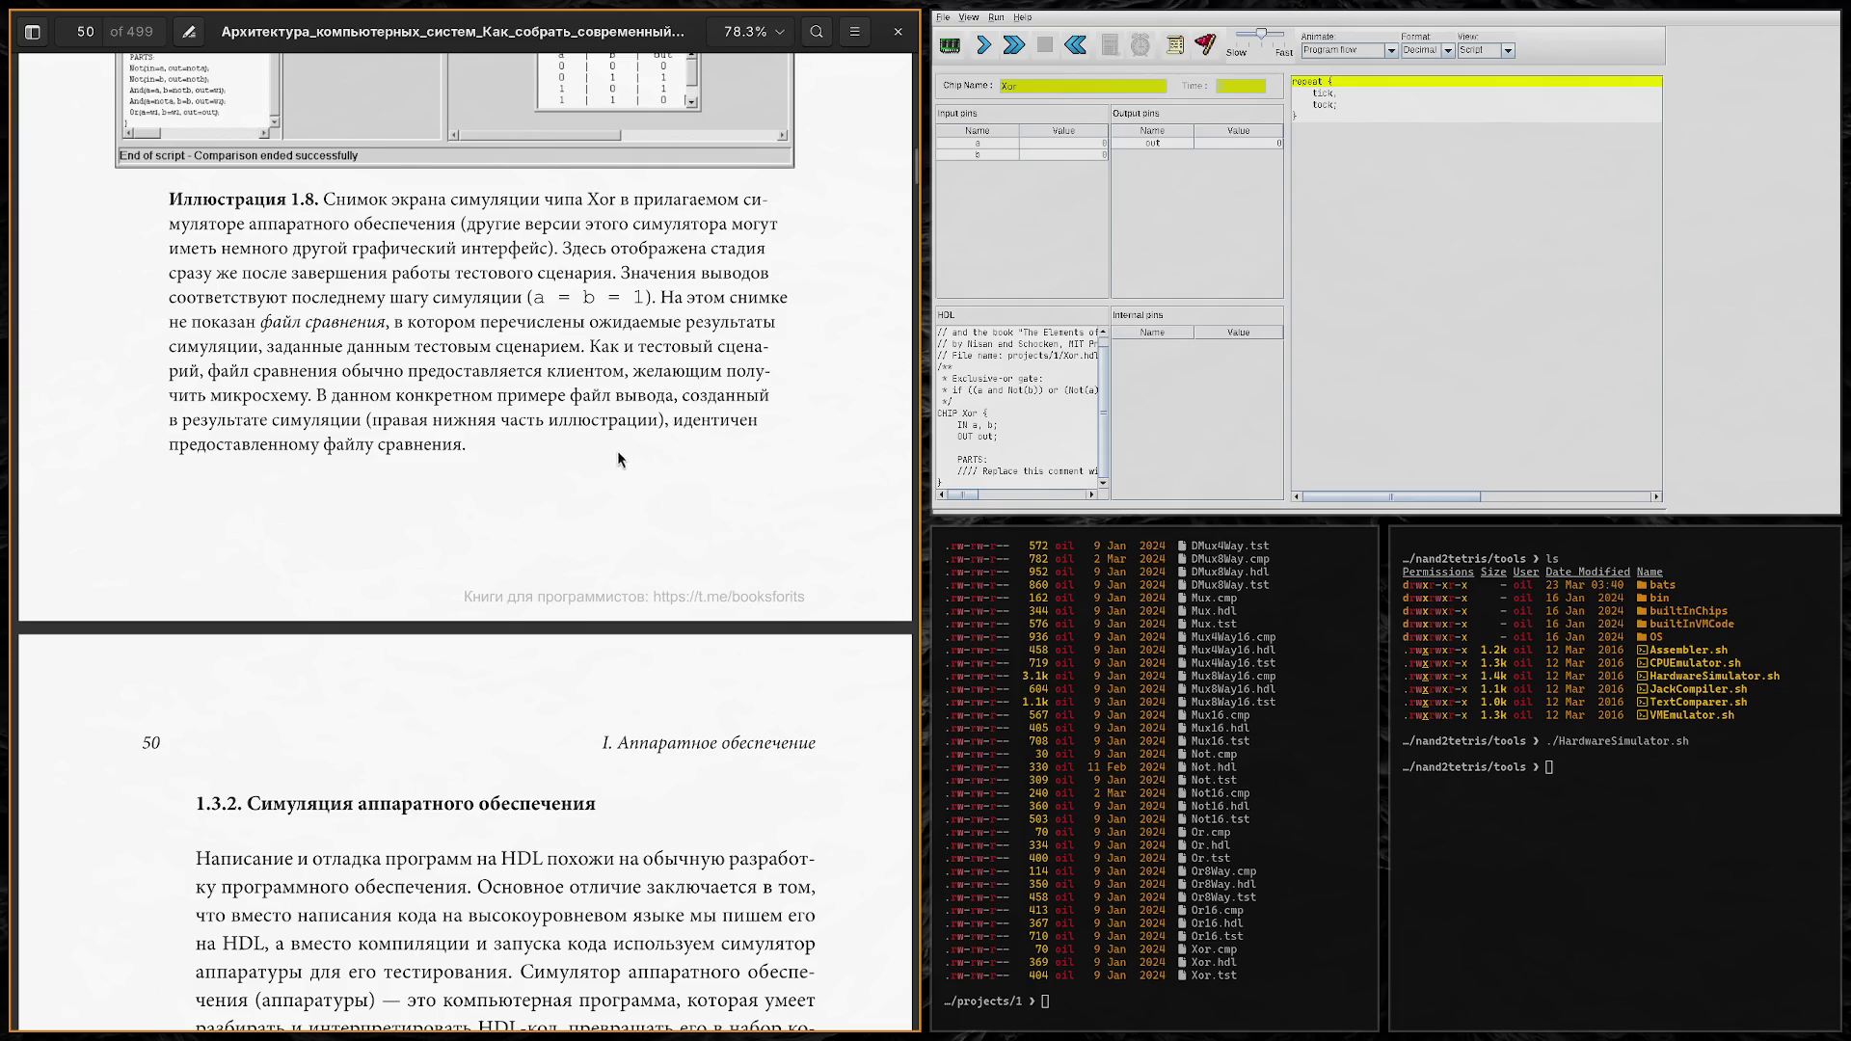
{"action": "scroll", "coordinate": [617, 449], "scroll_direction": "down", "scroll_amount": 2}
{"action": "scroll", "coordinate": [600, 392], "scroll_direction": "up", "scroll_amount": 2}
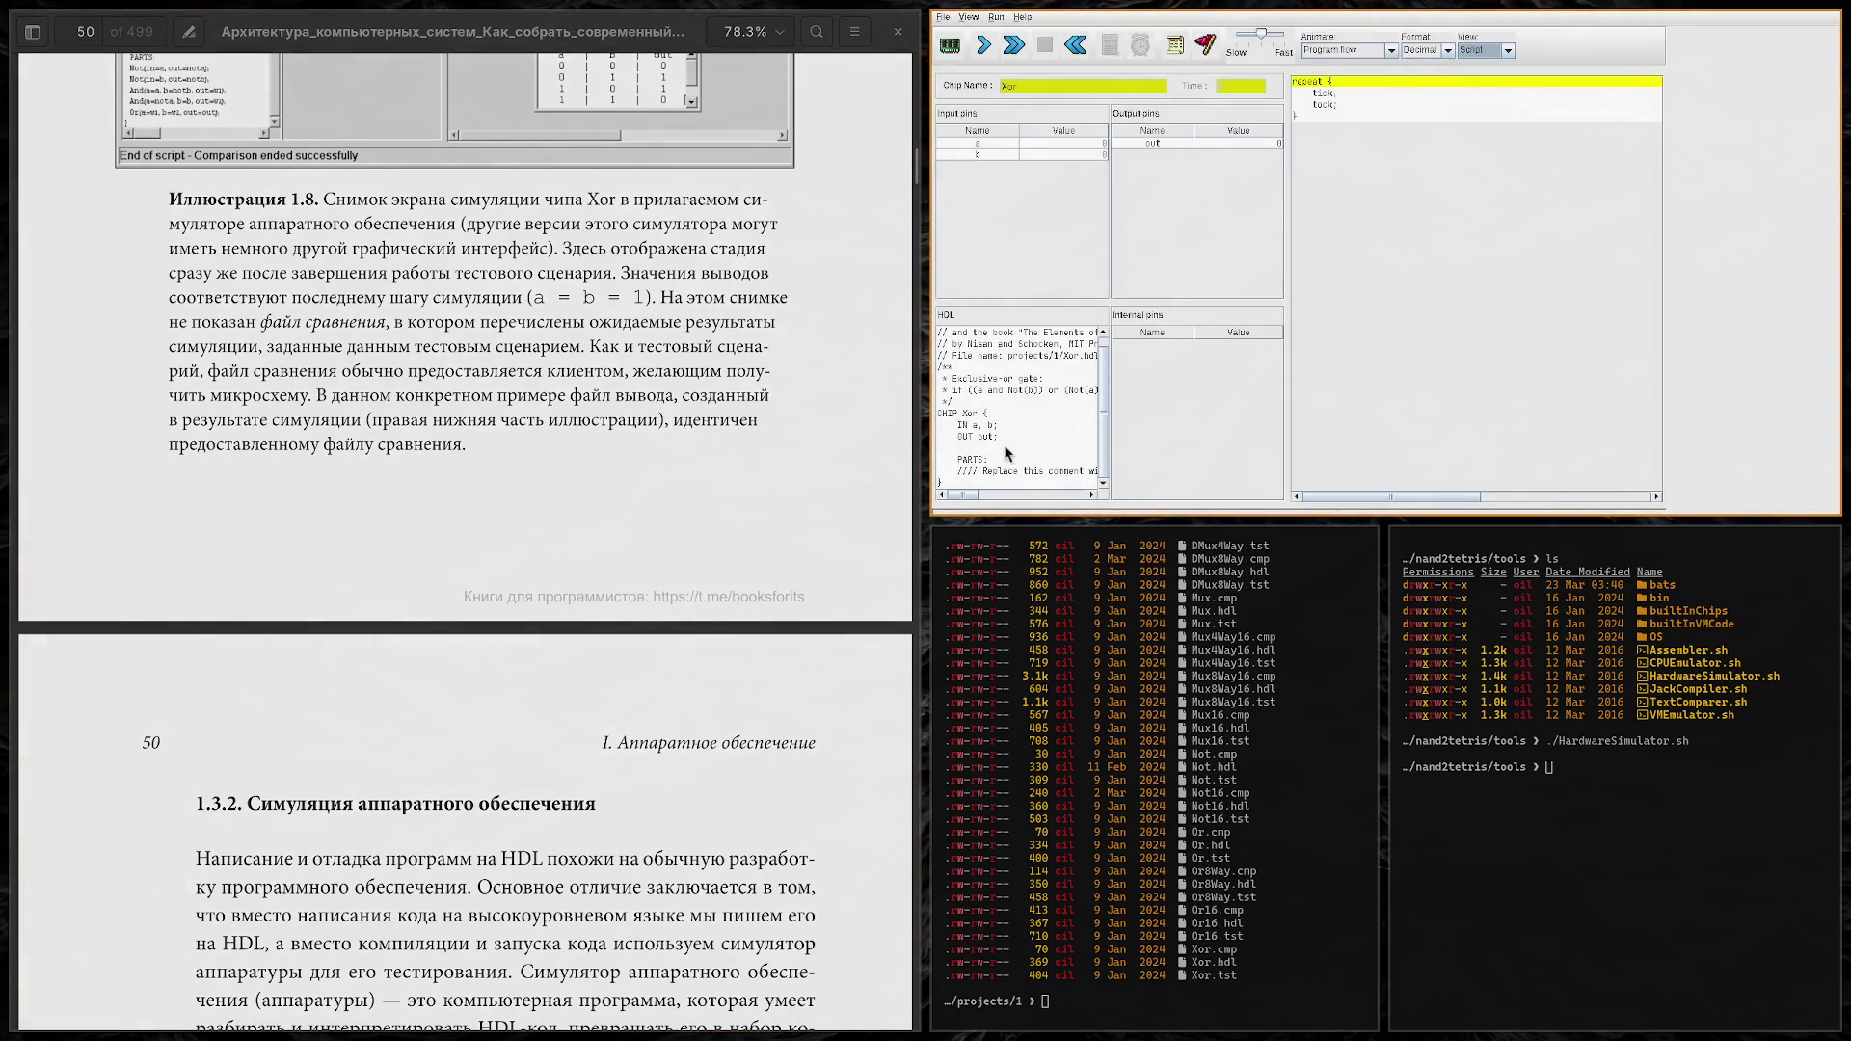
{"action": "left_click", "coordinate": [1008, 459]}
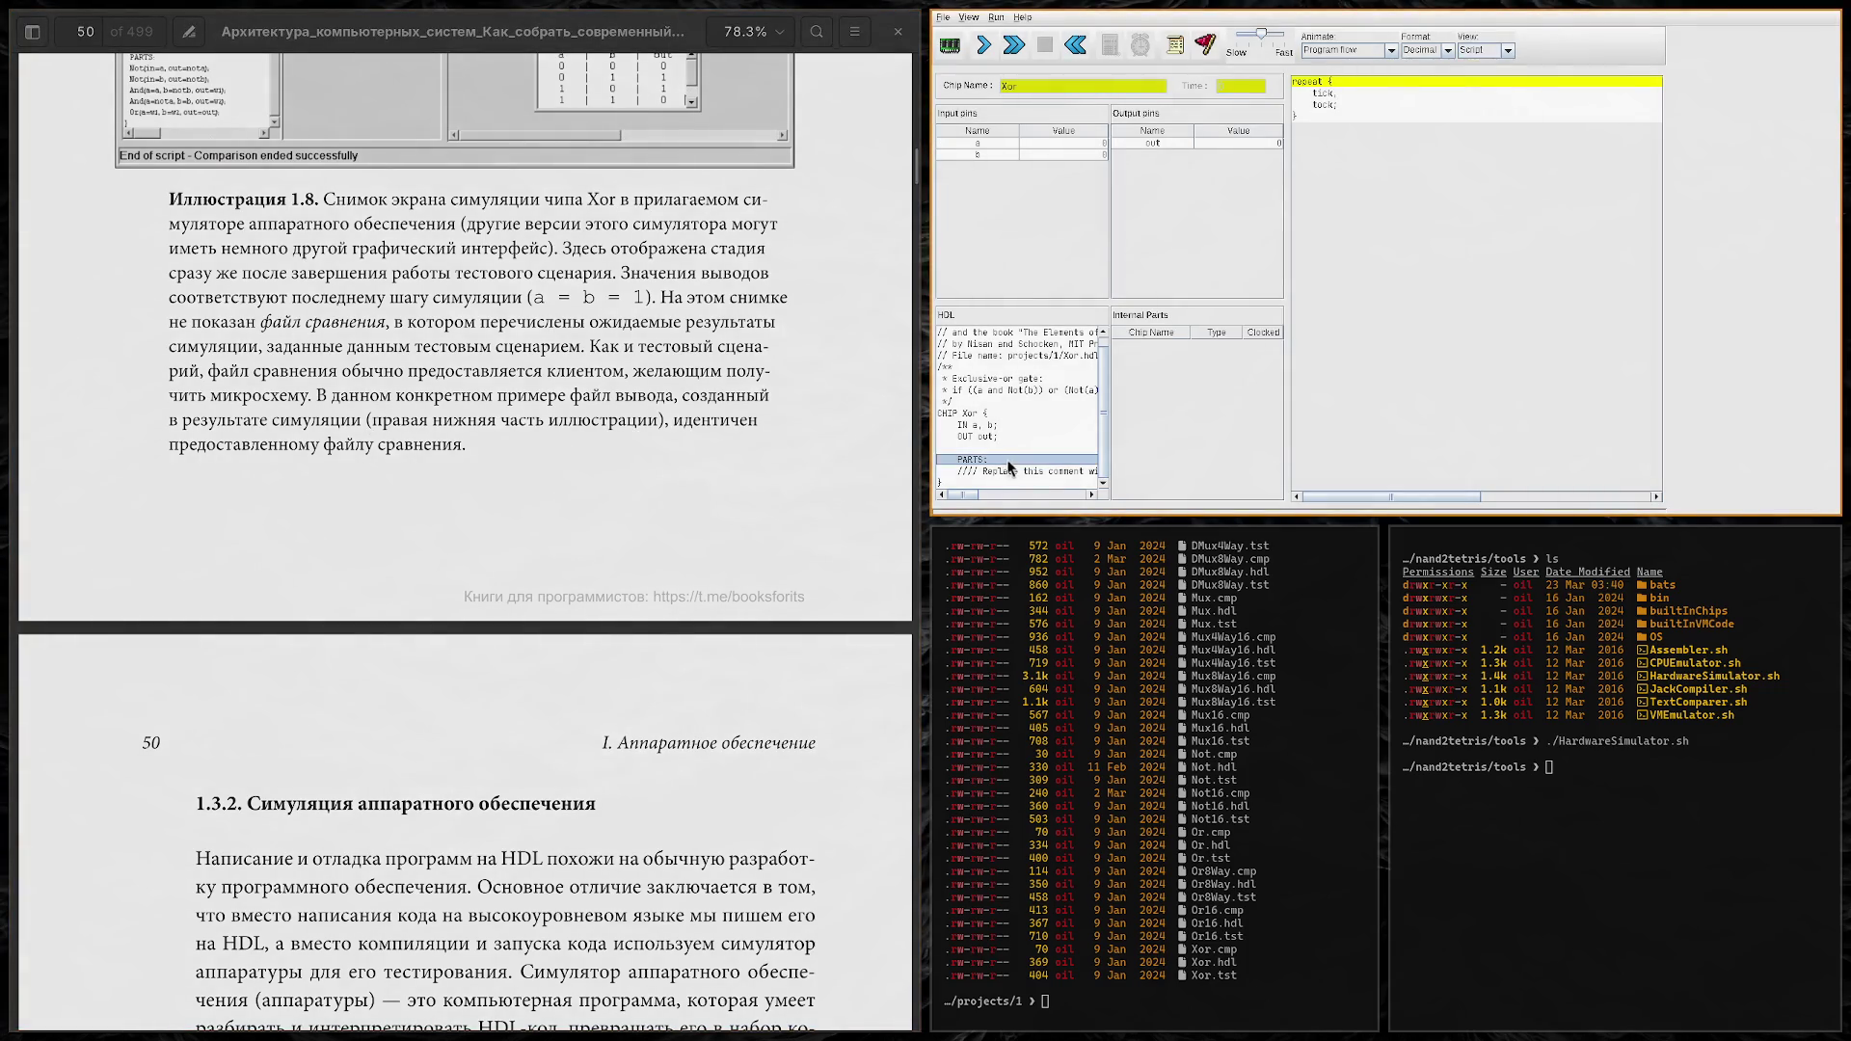
{"action": "left_click", "coordinate": [1079, 469]}
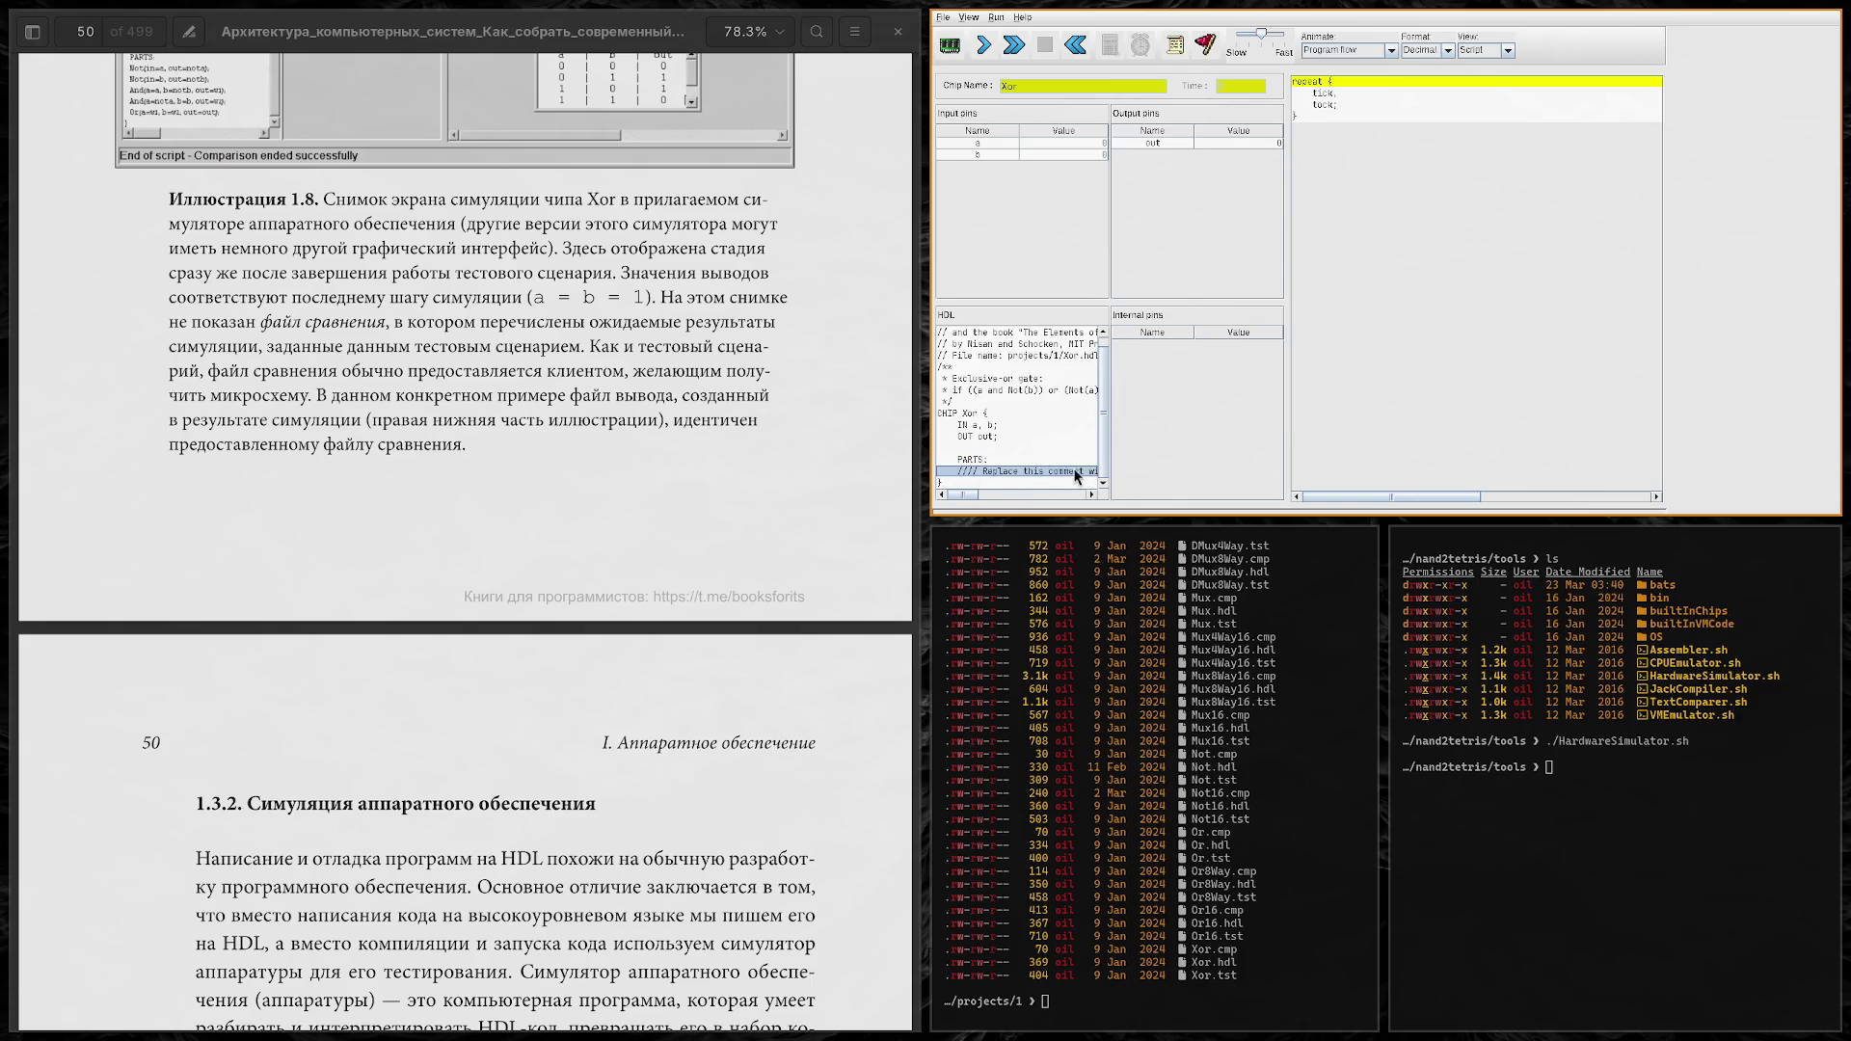
Step: Scroll the book to section 1.3.2 on hardware simulation and the start of 1.4 Specification
{"action": "scroll", "coordinate": [450, 451], "scroll_direction": "down", "scroll_amount": 6}
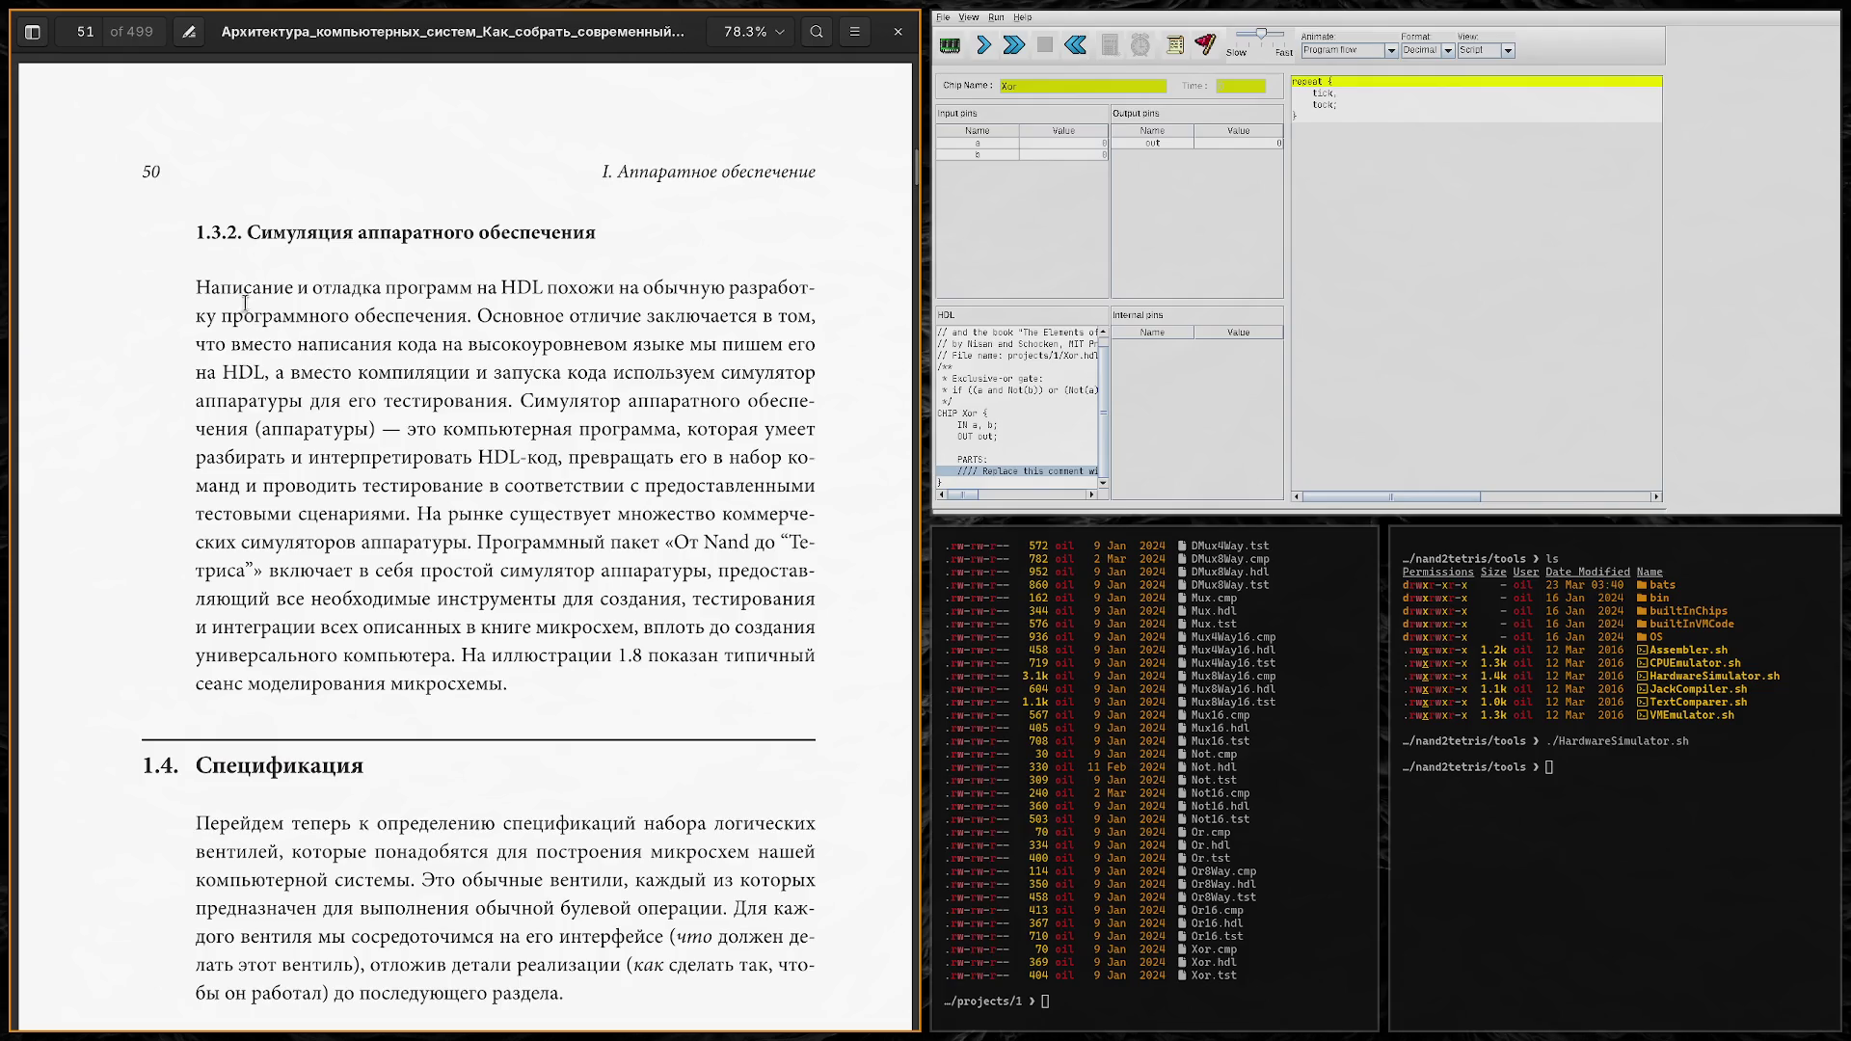
{"action": "scroll", "coordinate": [110, 423], "scroll_direction": "down", "scroll_amount": 5}
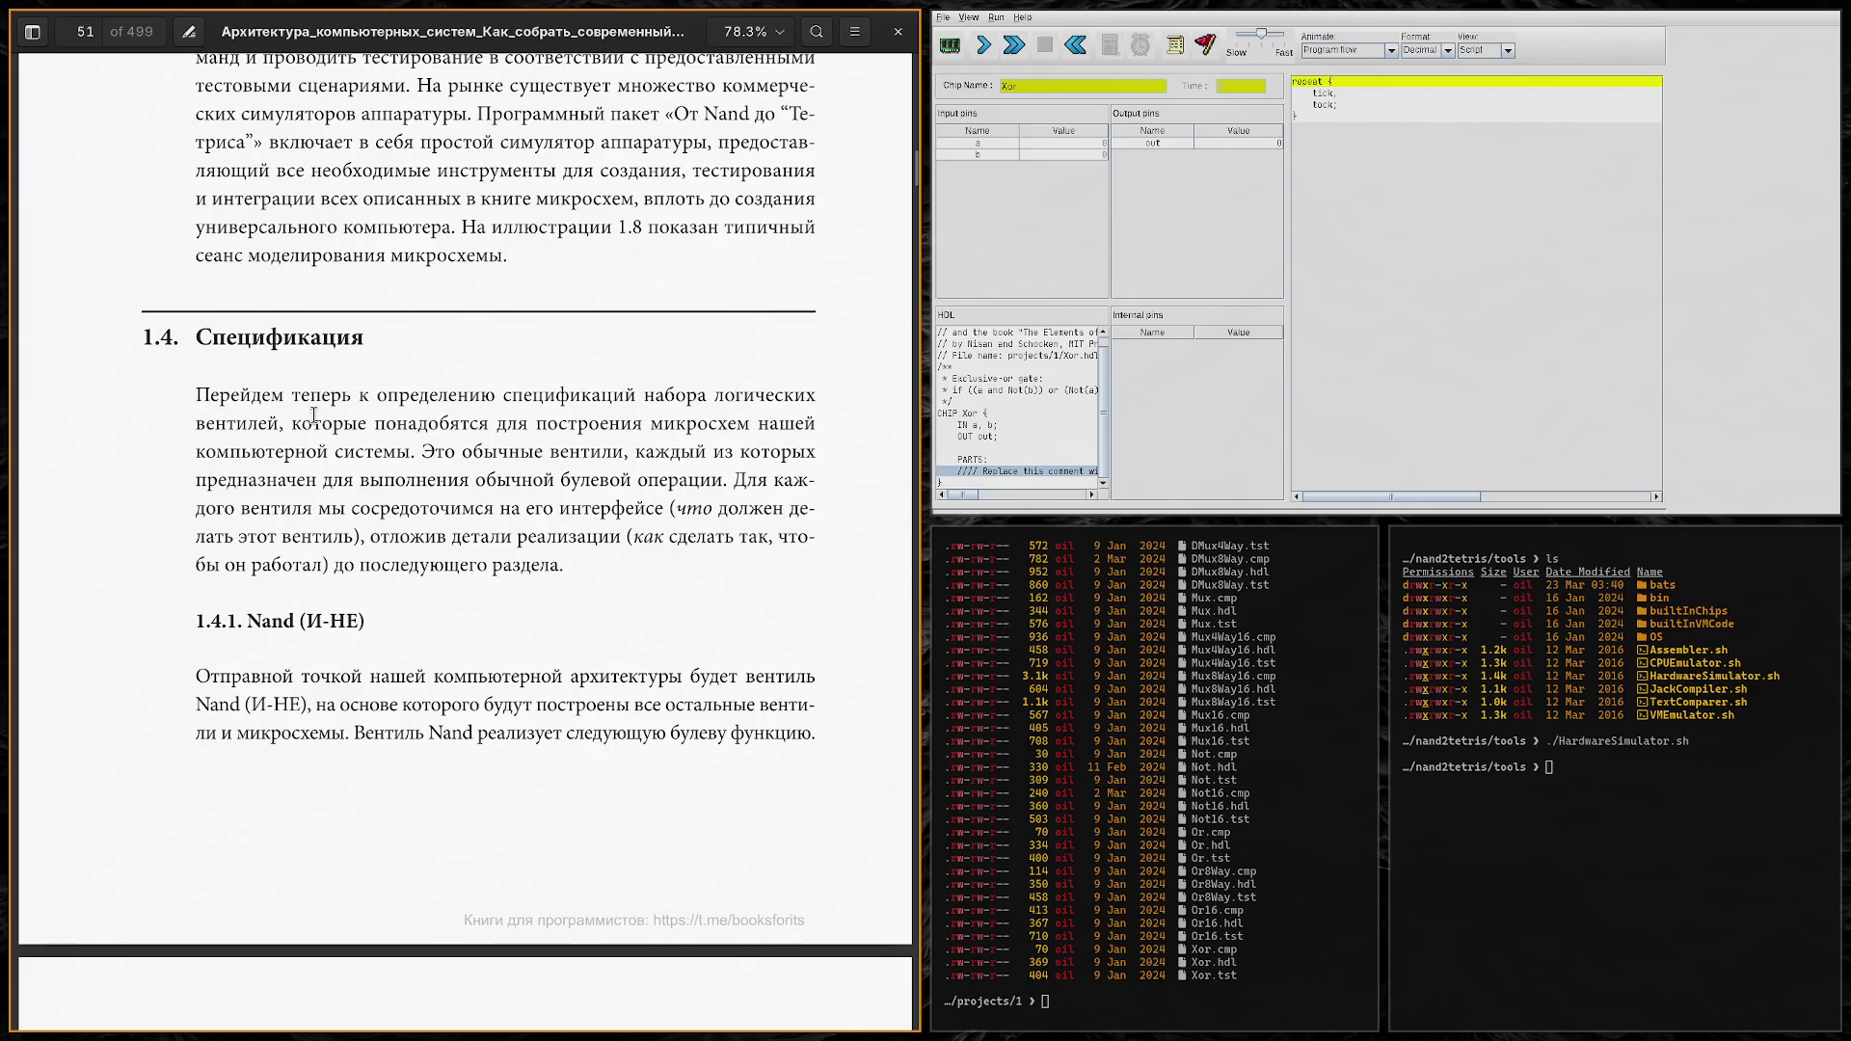
{"action": "scroll", "coordinate": [258, 401], "scroll_direction": "up", "scroll_amount": 3}
{"action": "scroll", "coordinate": [114, 390], "scroll_direction": "up", "scroll_amount": 3}
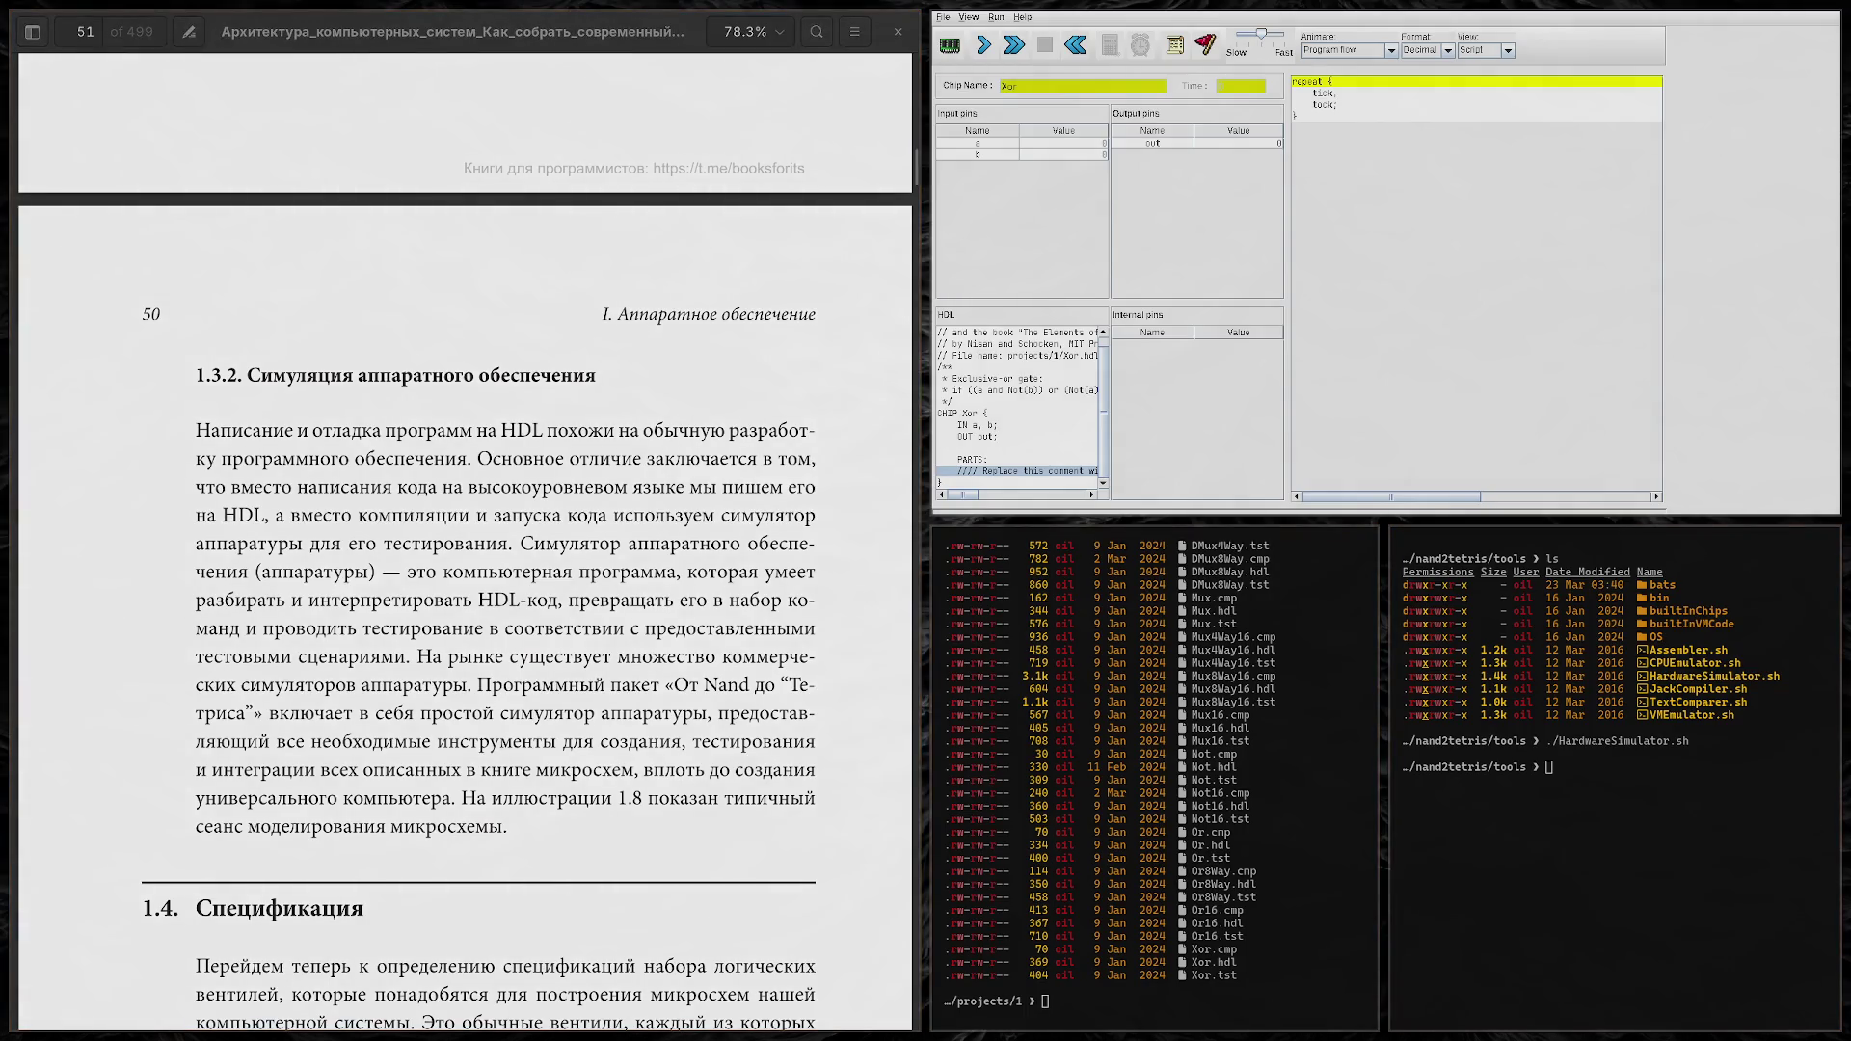
{"action": "scroll", "coordinate": [77, 417], "scroll_direction": "up", "scroll_amount": 5}
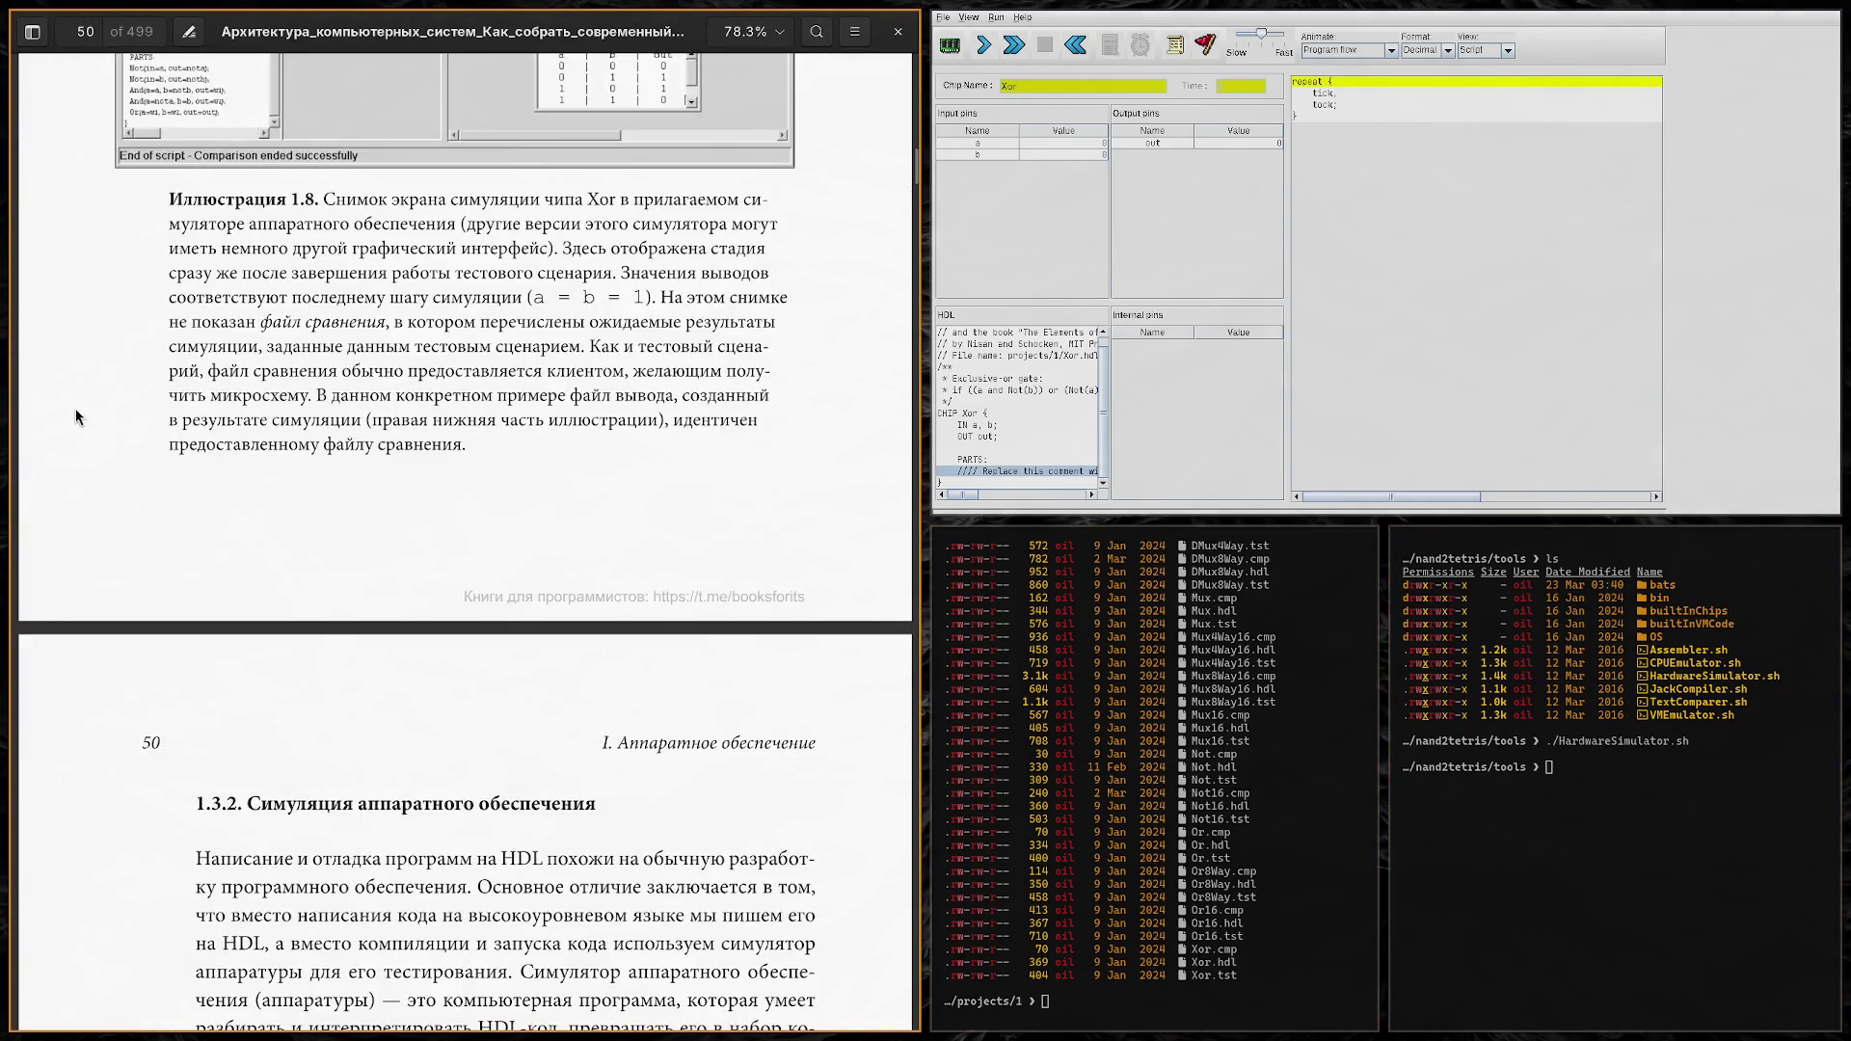
{"action": "scroll", "coordinate": [80, 417], "scroll_direction": "down", "scroll_amount": 7}
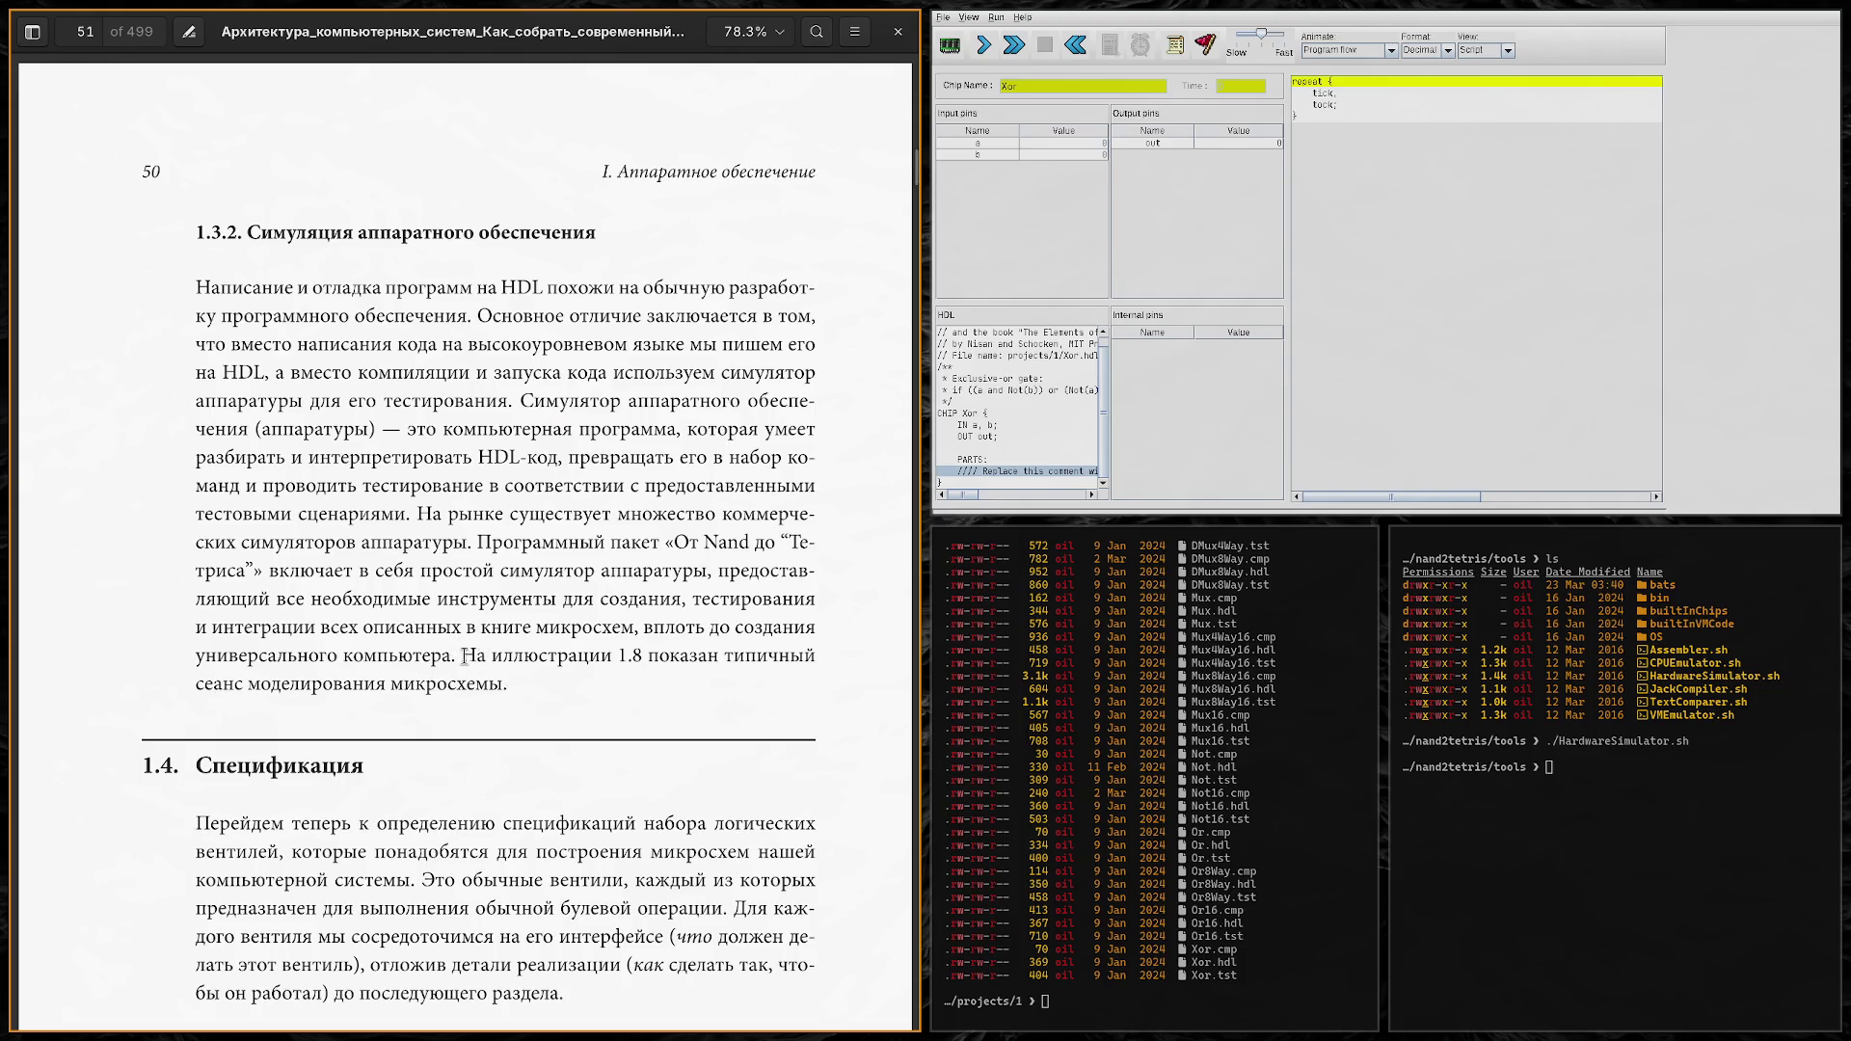
Step: Select and clear the sentence mentioning Illustration 1.8, then scroll on to section 1.4.1 Nand
{"action": "left_click_drag", "start_coordinate": [462, 656], "coordinate": [767, 659]}
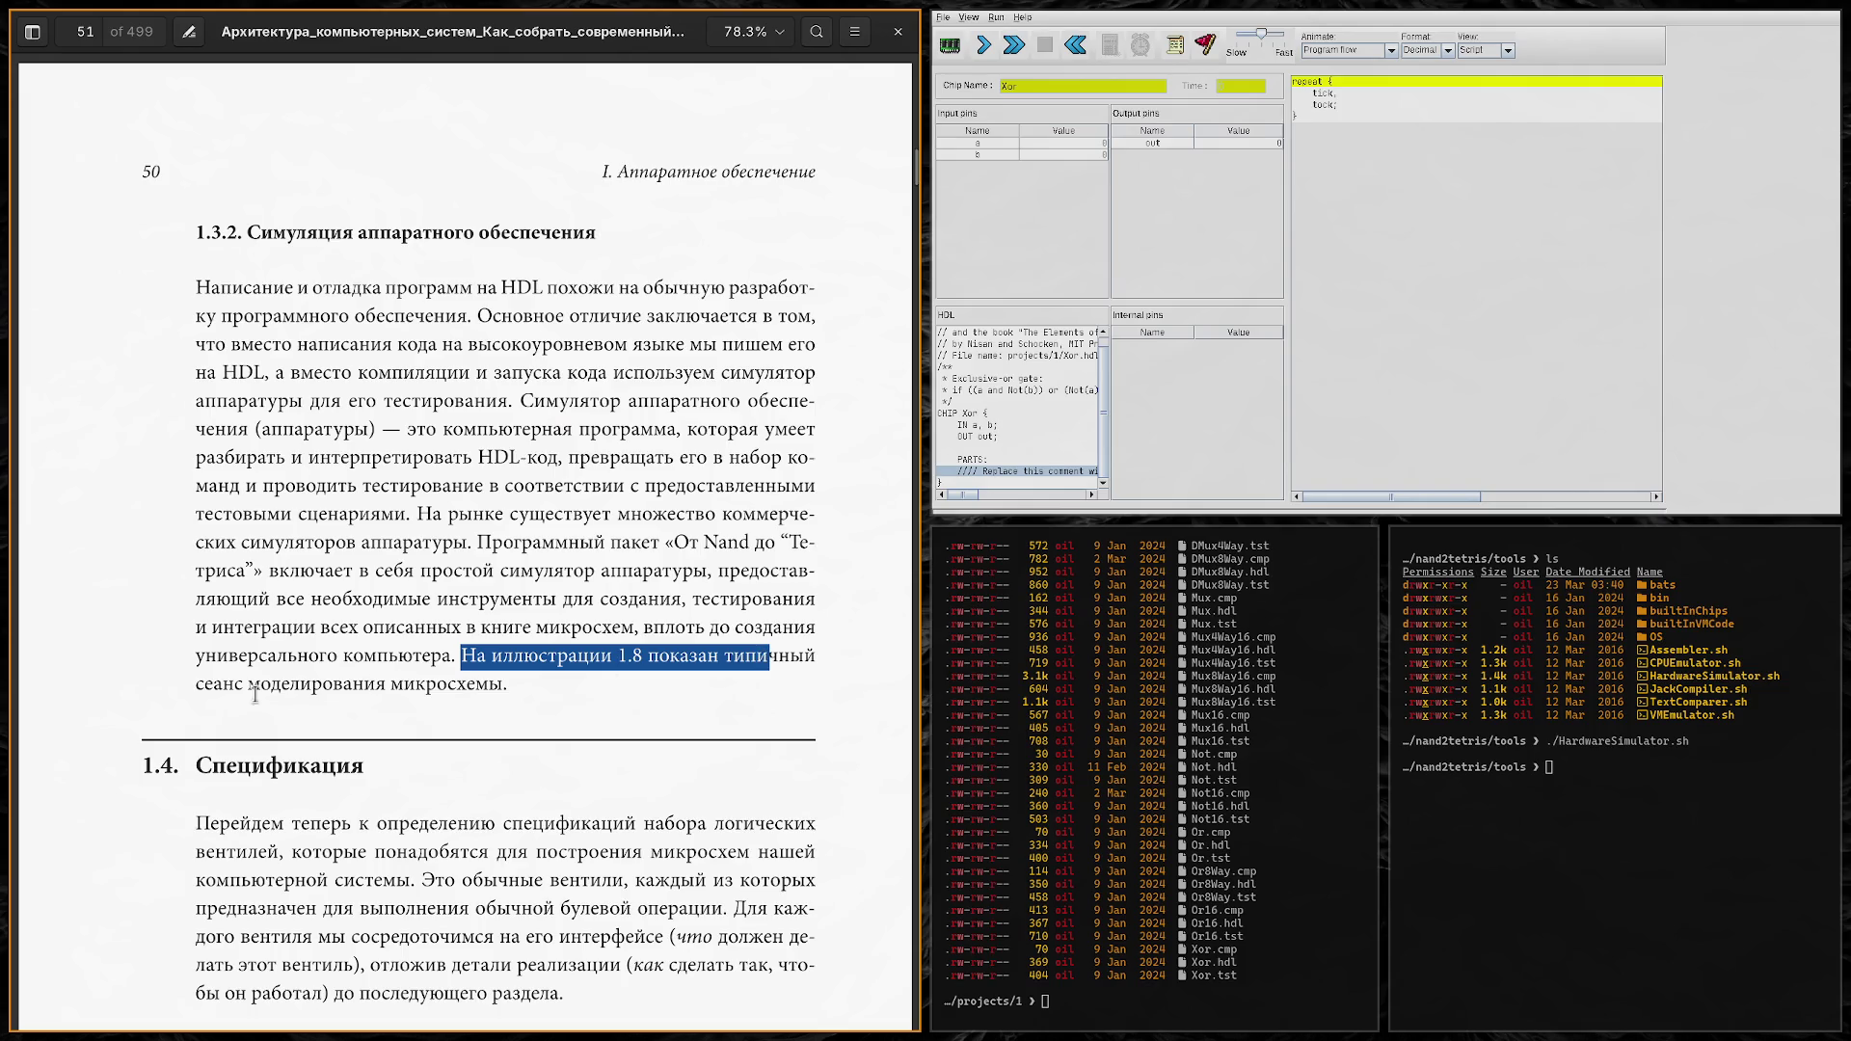
{"action": "left_click_drag", "start_coordinate": [211, 686], "coordinate": [454, 689]}
{"action": "left_click", "coordinate": [453, 689]}
{"action": "scroll", "coordinate": [502, 711], "scroll_direction": "up", "scroll_amount": 10}
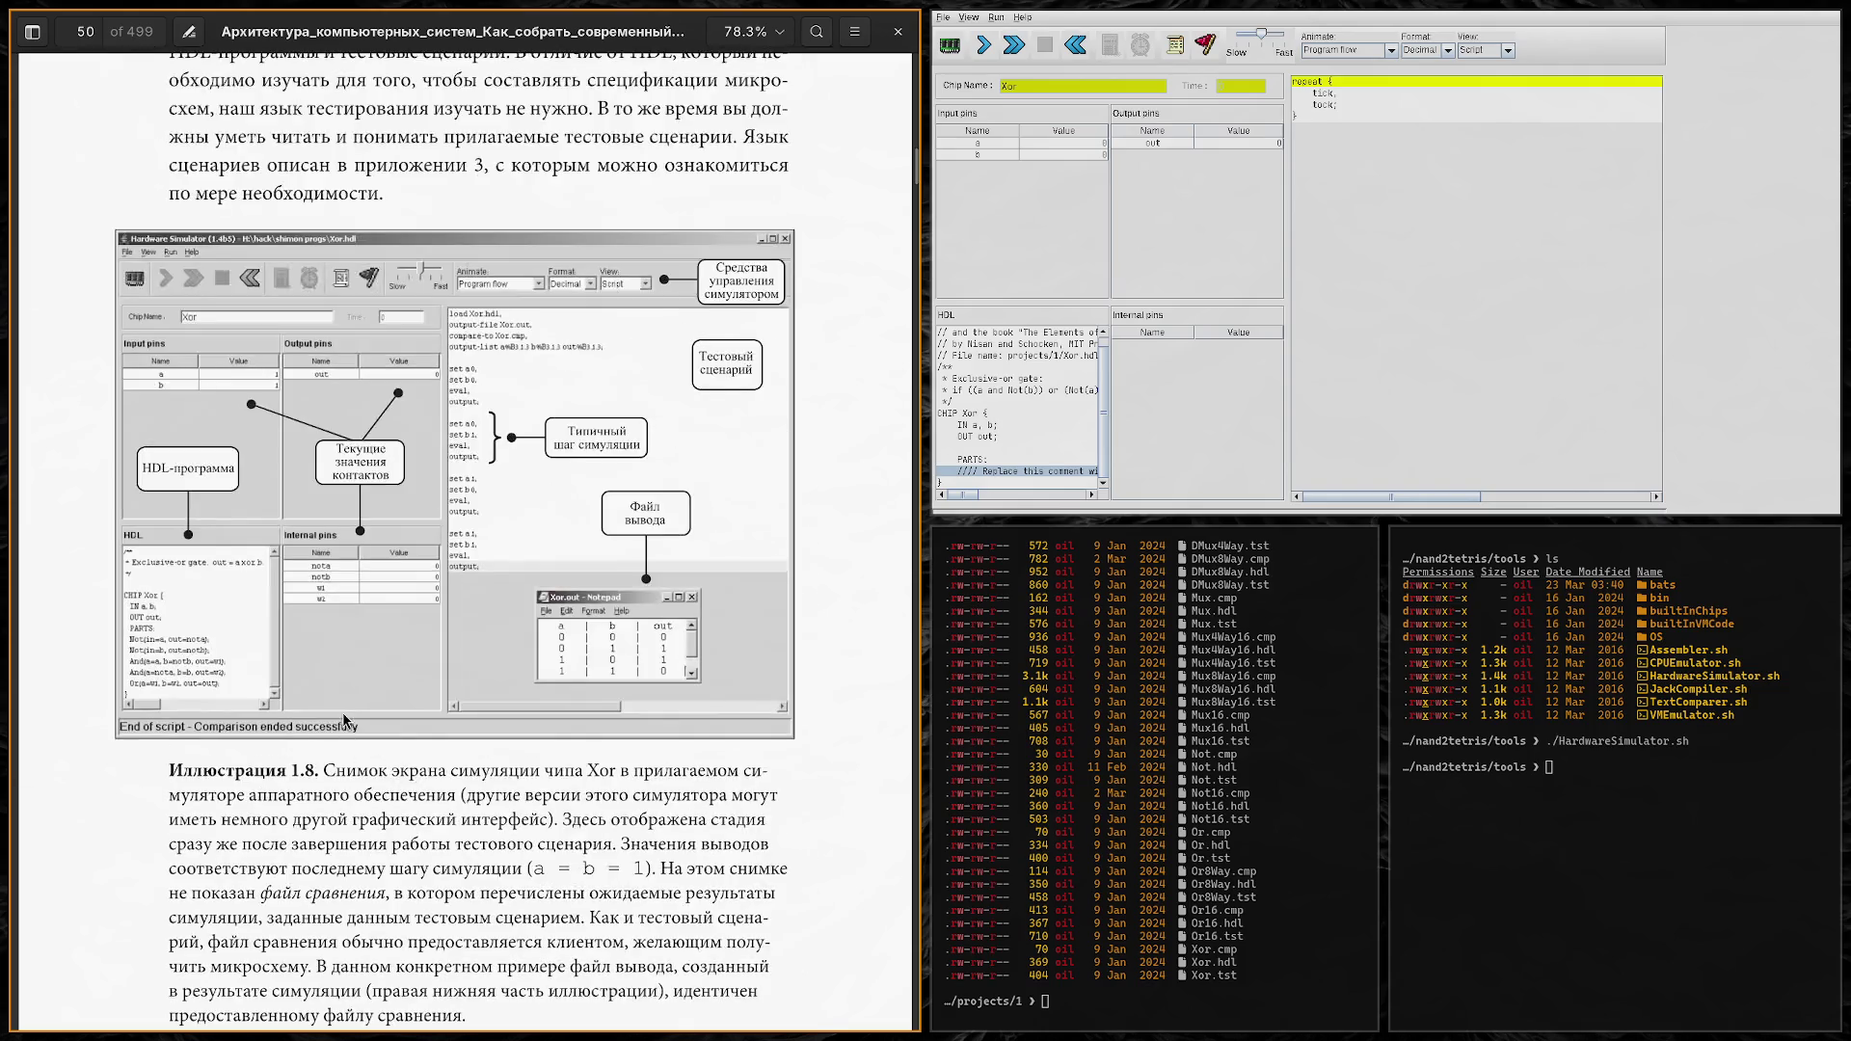
{"action": "scroll", "coordinate": [357, 752], "scroll_direction": "down", "scroll_amount": 9}
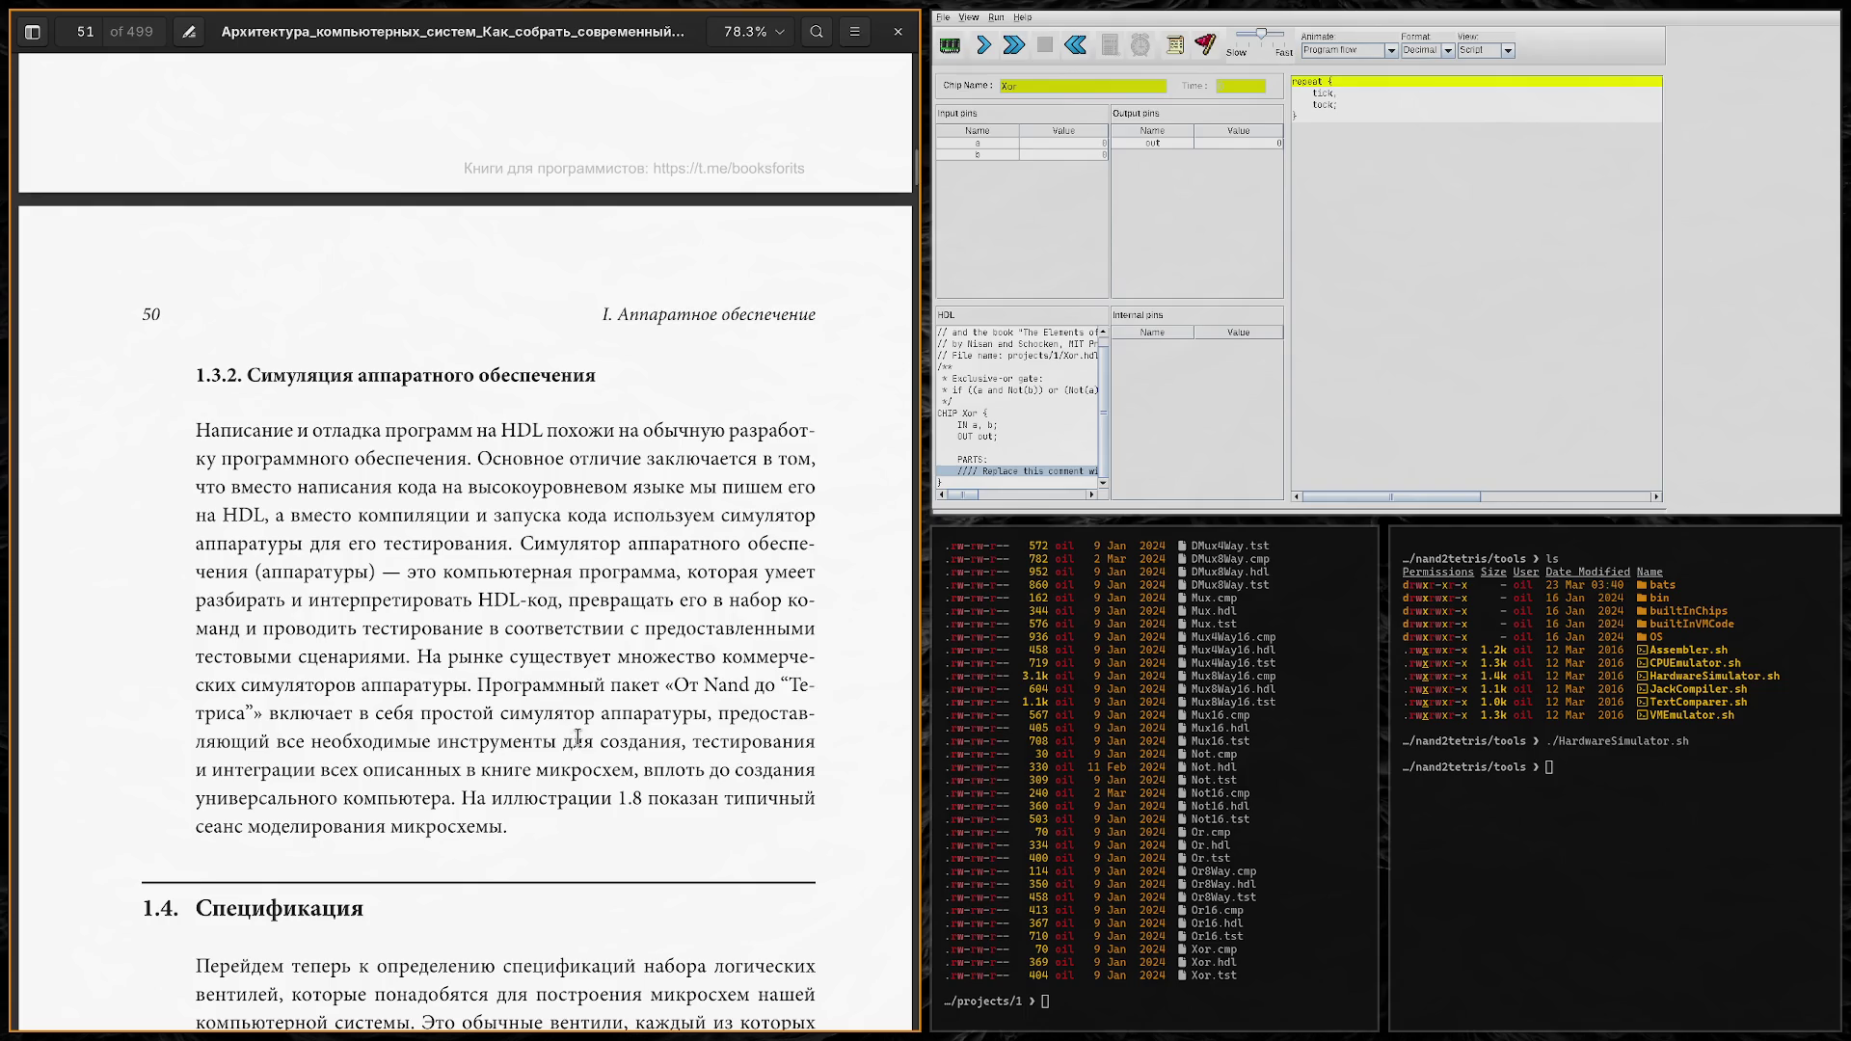
{"action": "scroll", "coordinate": [367, 675], "scroll_direction": "down", "scroll_amount": 3}
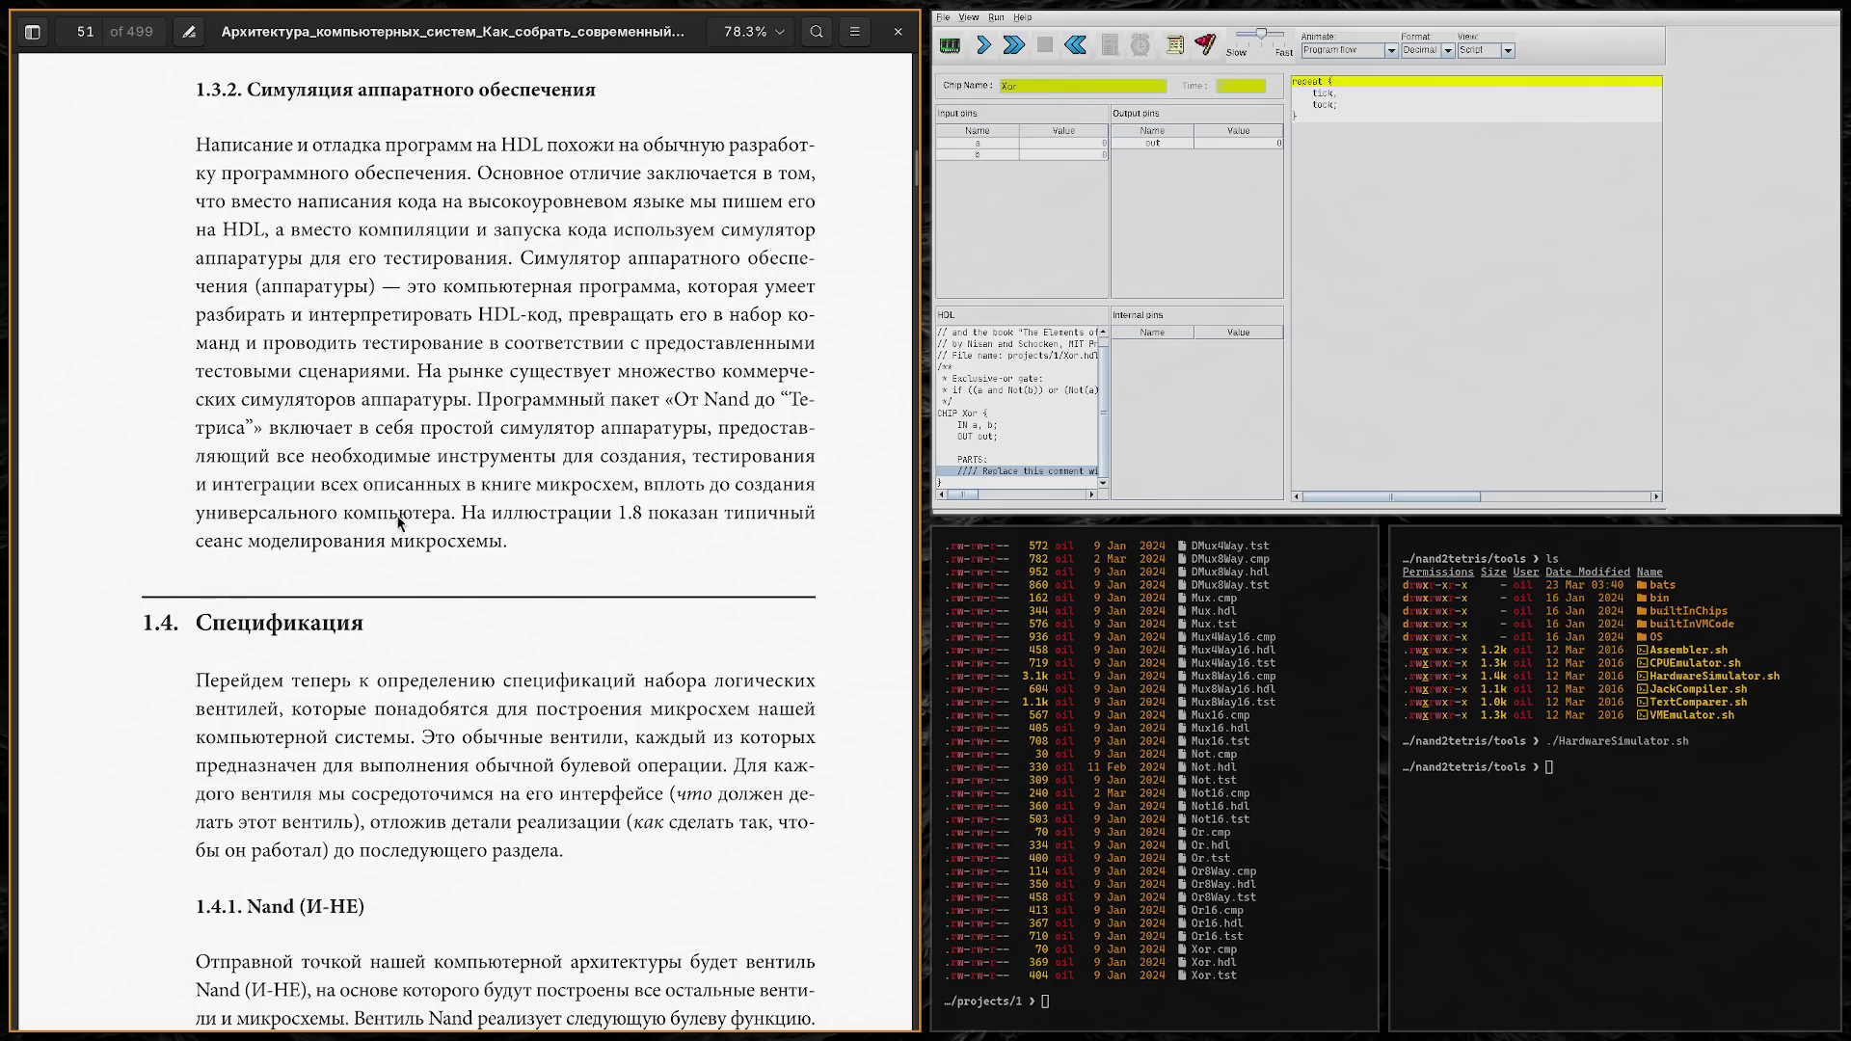
{"action": "scroll", "coordinate": [234, 463], "scroll_direction": "down", "scroll_amount": 3}
{"action": "scroll", "coordinate": [179, 446], "scroll_direction": "down", "scroll_amount": 2}
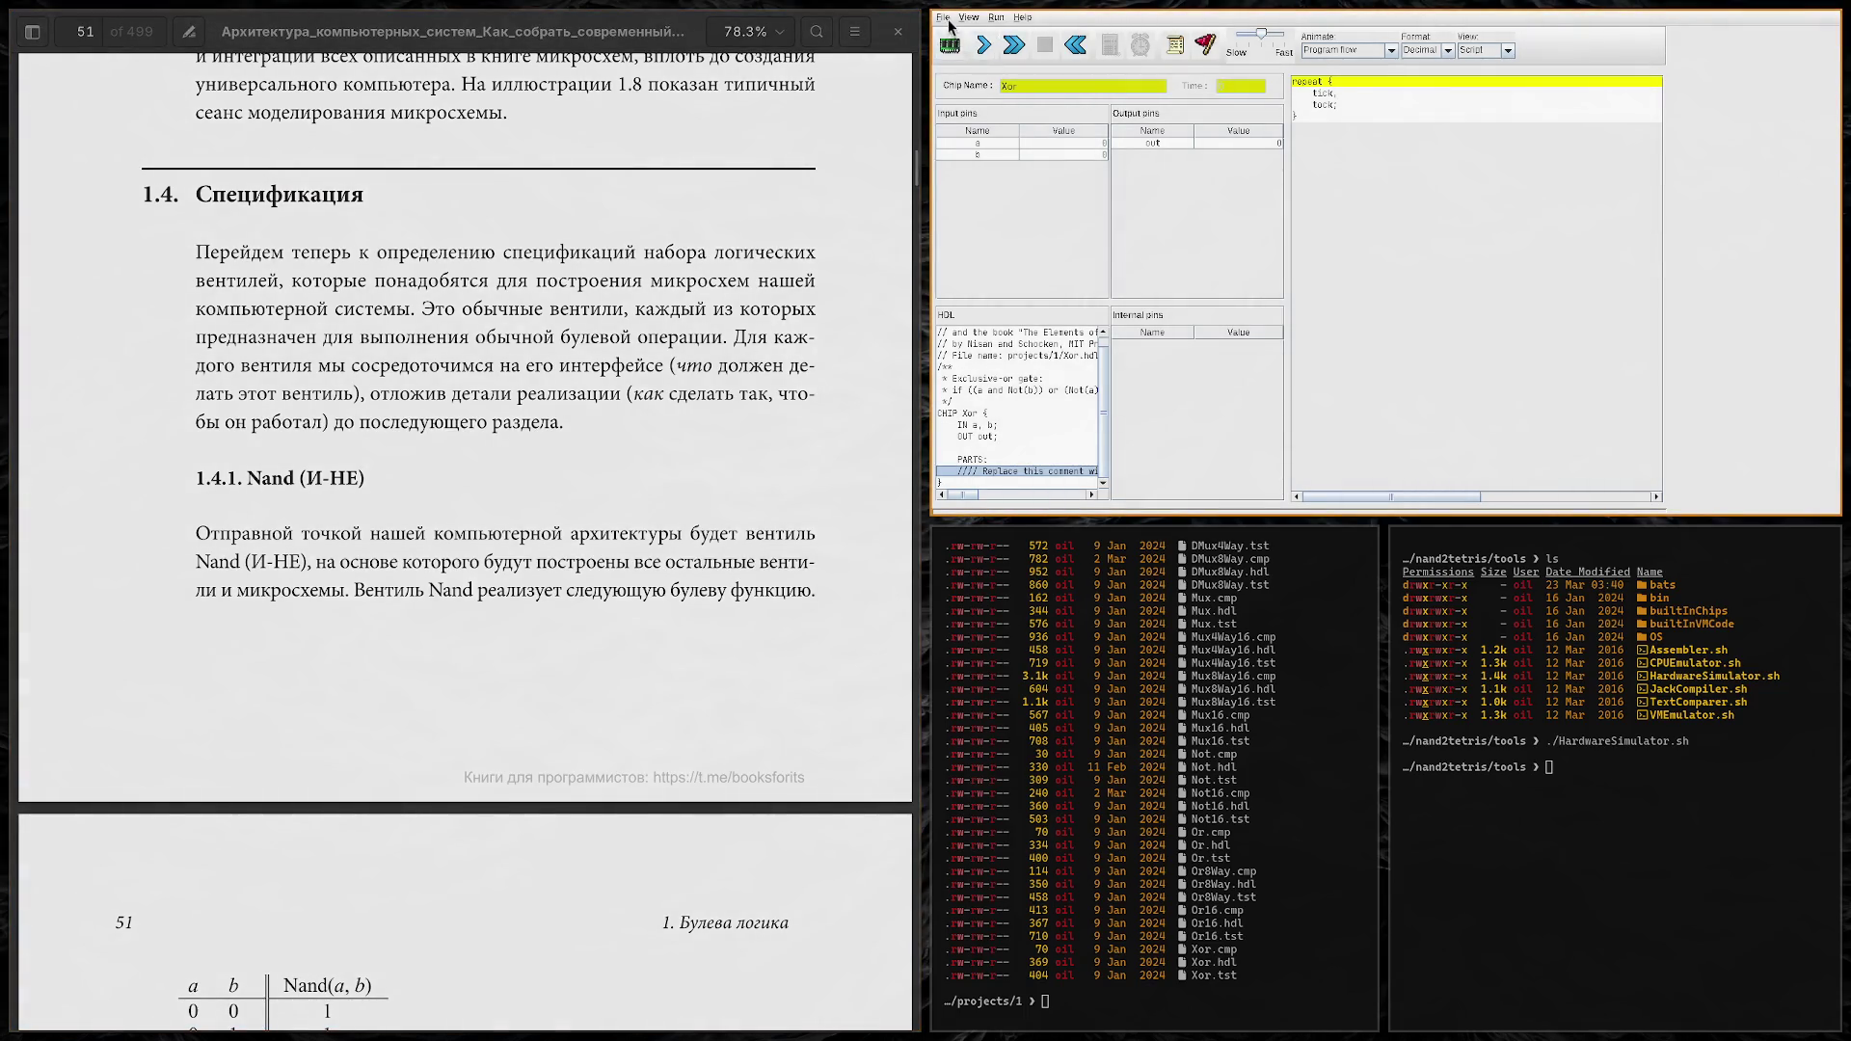
Step: Exit the Hardware Simulator, relaunch ./HardwareSimulator.sh and drag its window into the middle column
{"action": "left_click", "coordinate": [943, 17]}
{"action": "left_click", "coordinate": [947, 62]}
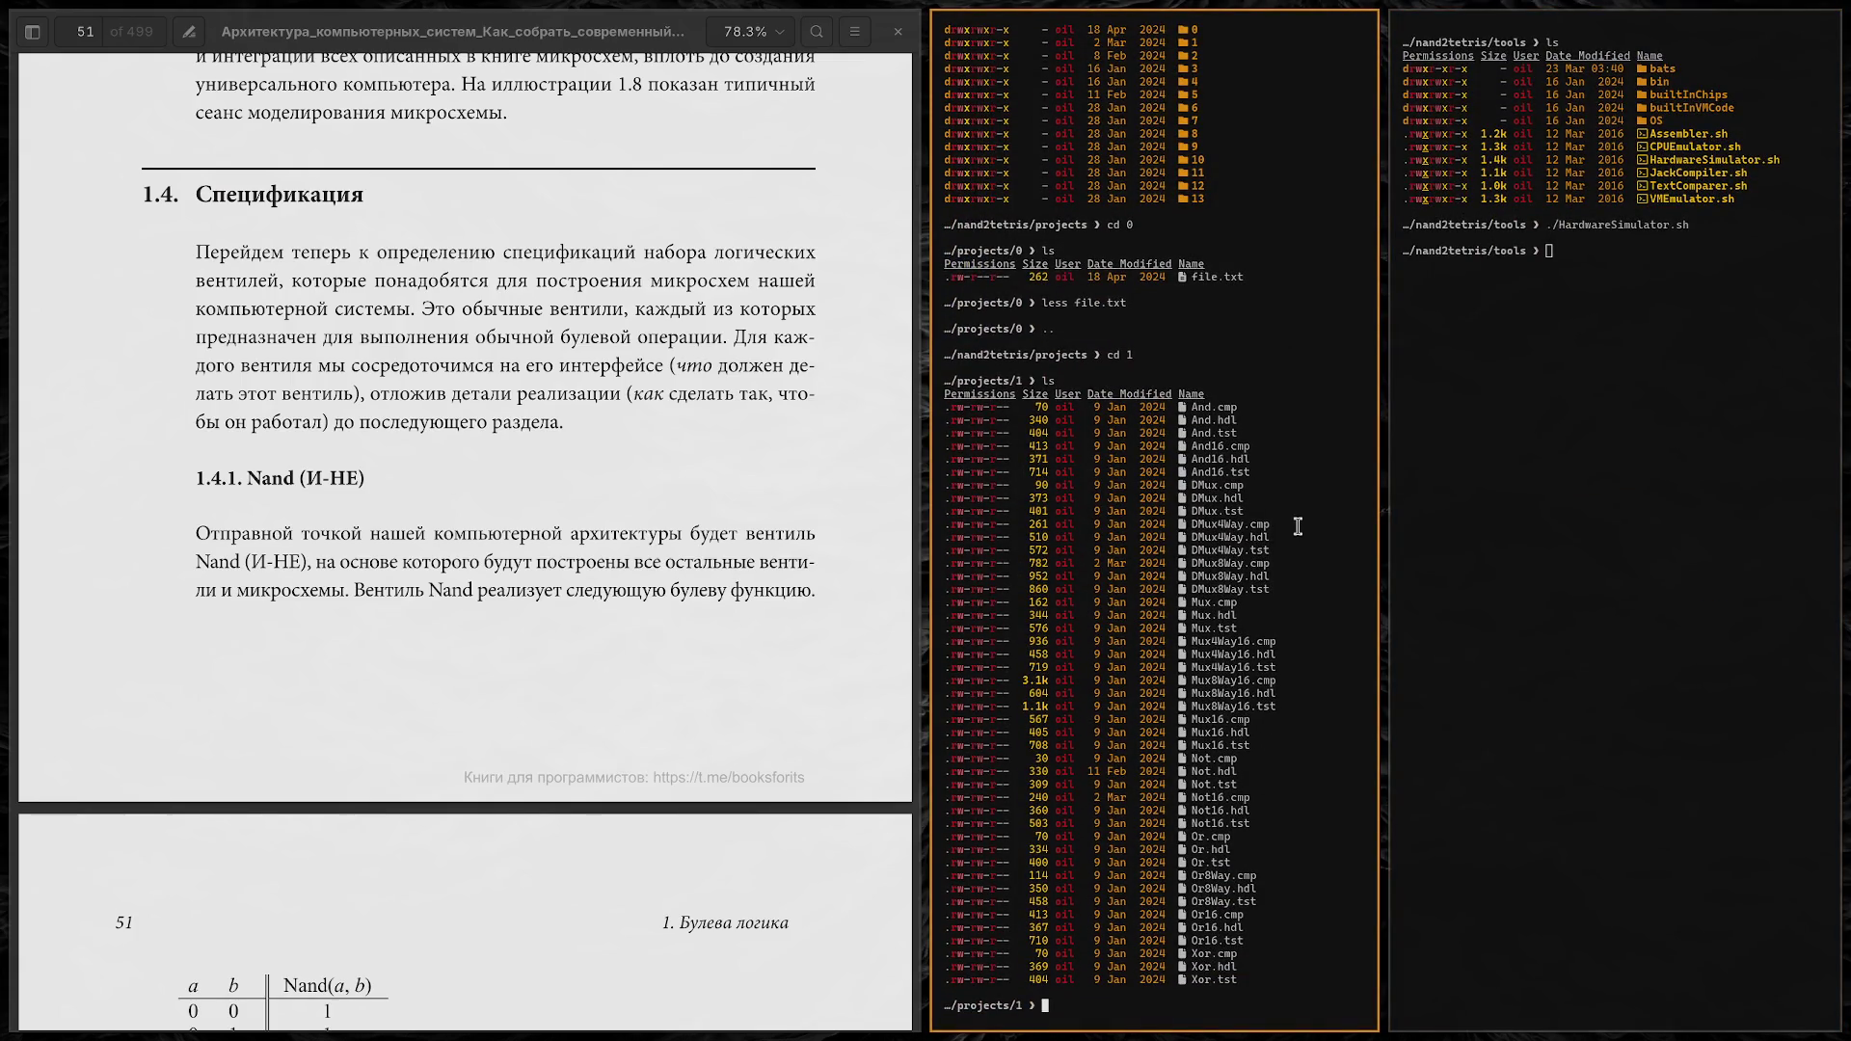
{"action": "key", "text": "Up"}
{"action": "key", "text": "Return"}
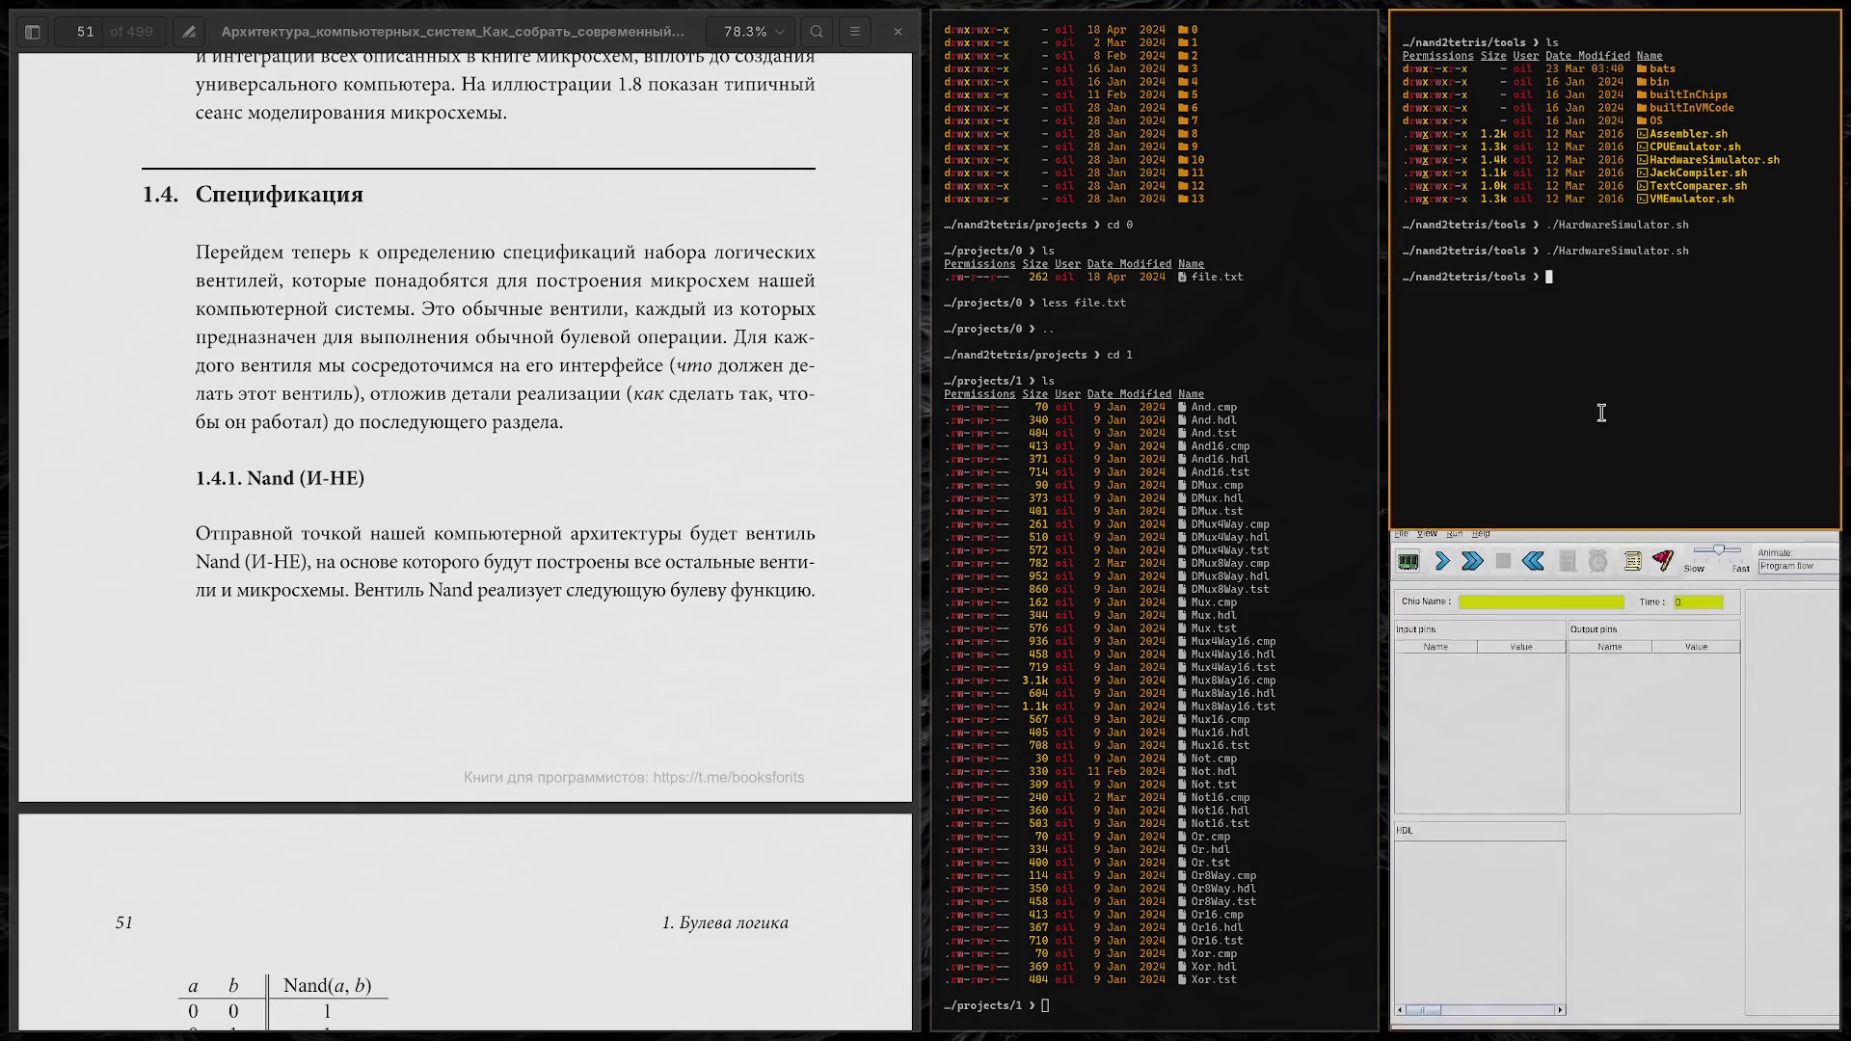
{"action": "mouse_move", "coordinate": [1628, 738]}
{"action": "left_mouse_down"}
{"action": "mouse_move", "coordinate": [1620, 662]}
{"action": "mouse_move", "coordinate": [1158, 819]}
{"action": "left_mouse_up"}
{"action": "mouse_move", "coordinate": [1163, 271]}
{"action": "left_mouse_down"}
{"action": "mouse_move", "coordinate": [1286, 737]}
{"action": "mouse_move", "coordinate": [1369, 427]}
{"action": "mouse_move", "coordinate": [1611, 752]}
{"action": "left_mouse_up"}
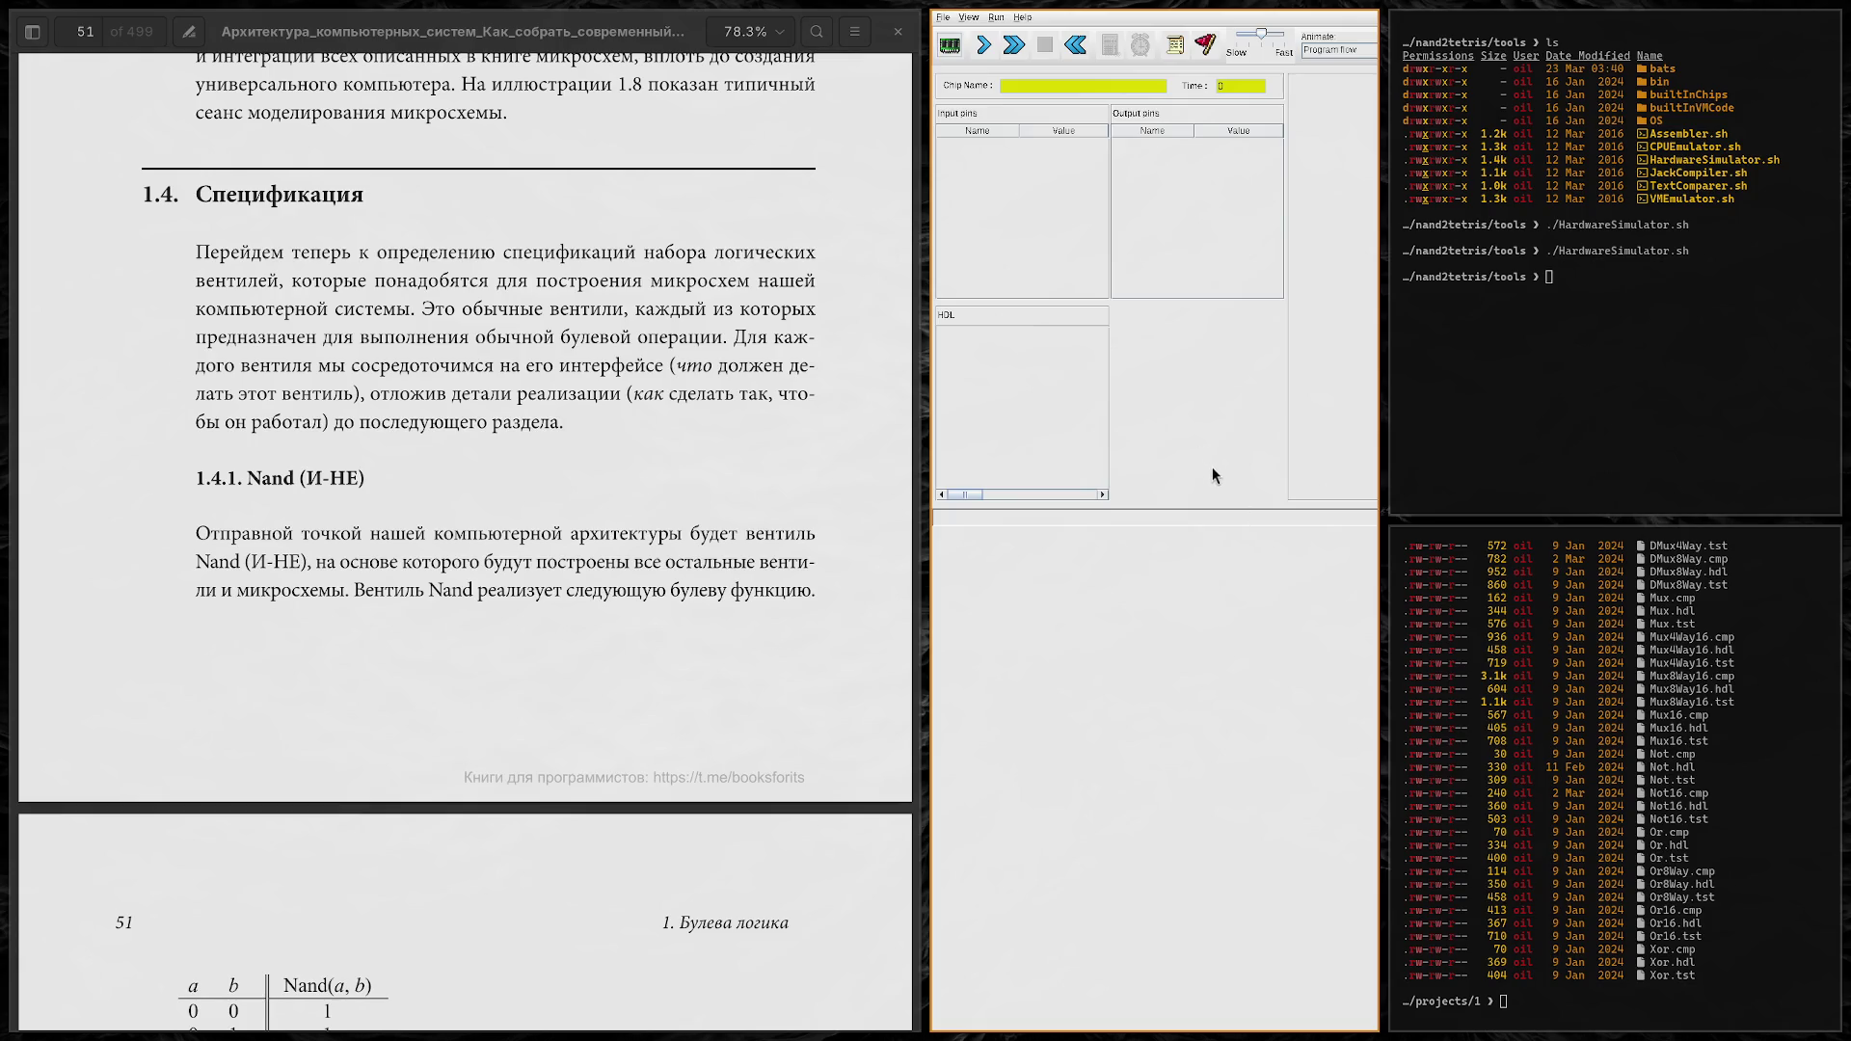
Step: Close the extra projects/1 terminal and re-tile so the simulator spans the top
{"action": "left_click", "coordinate": [1591, 391]}
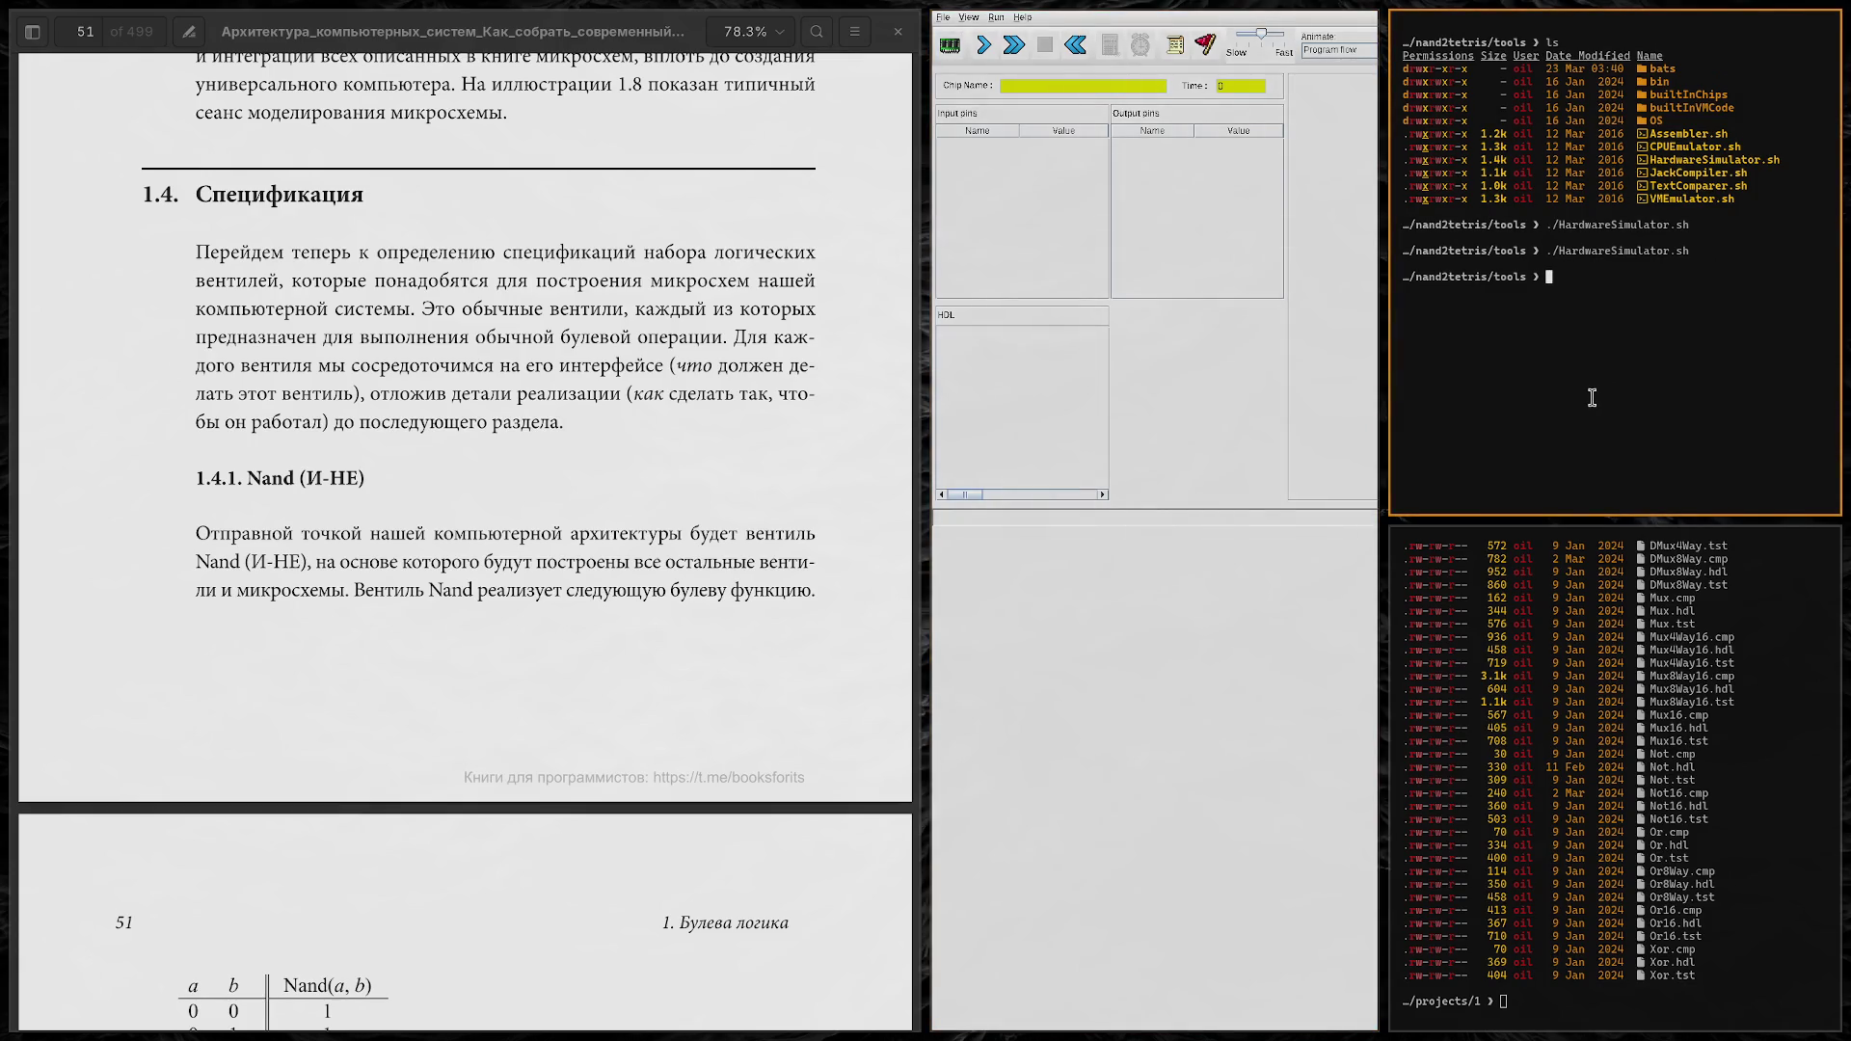
{"action": "left_click", "coordinate": [1645, 767]}
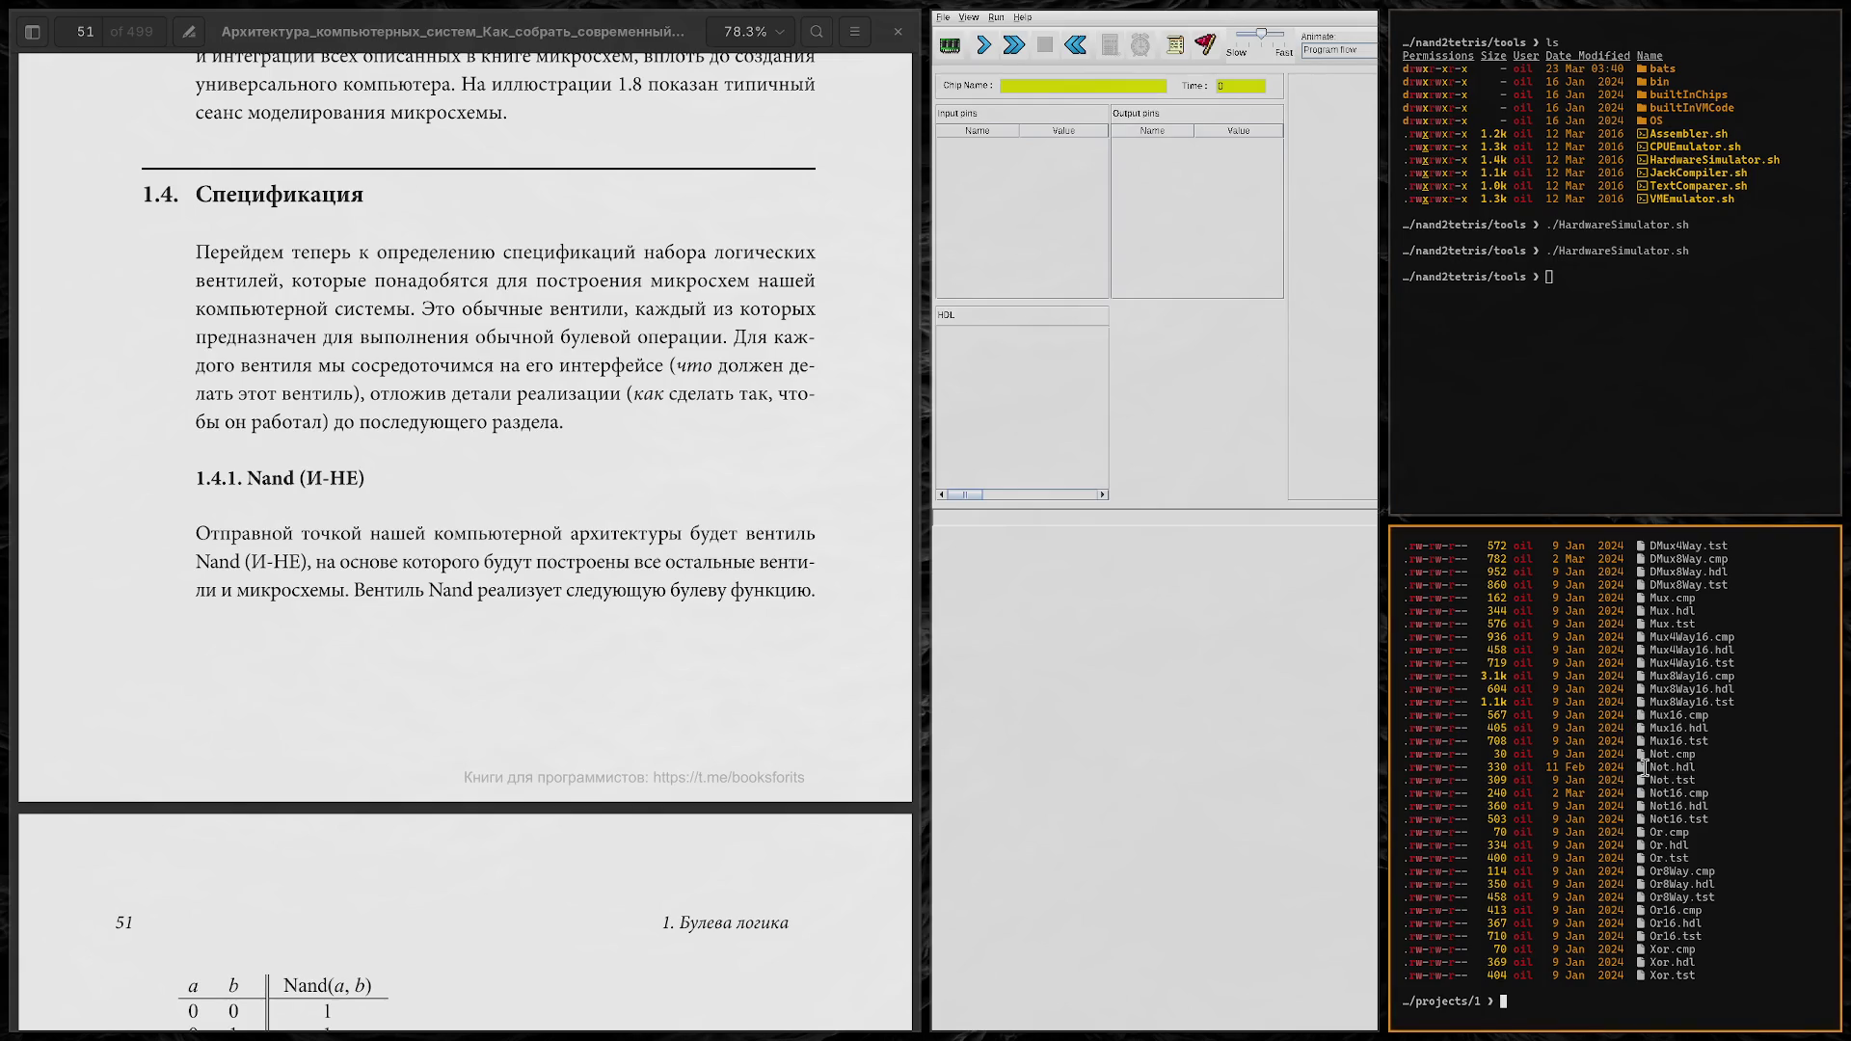
{"action": "key", "text": "ctrl+d"}
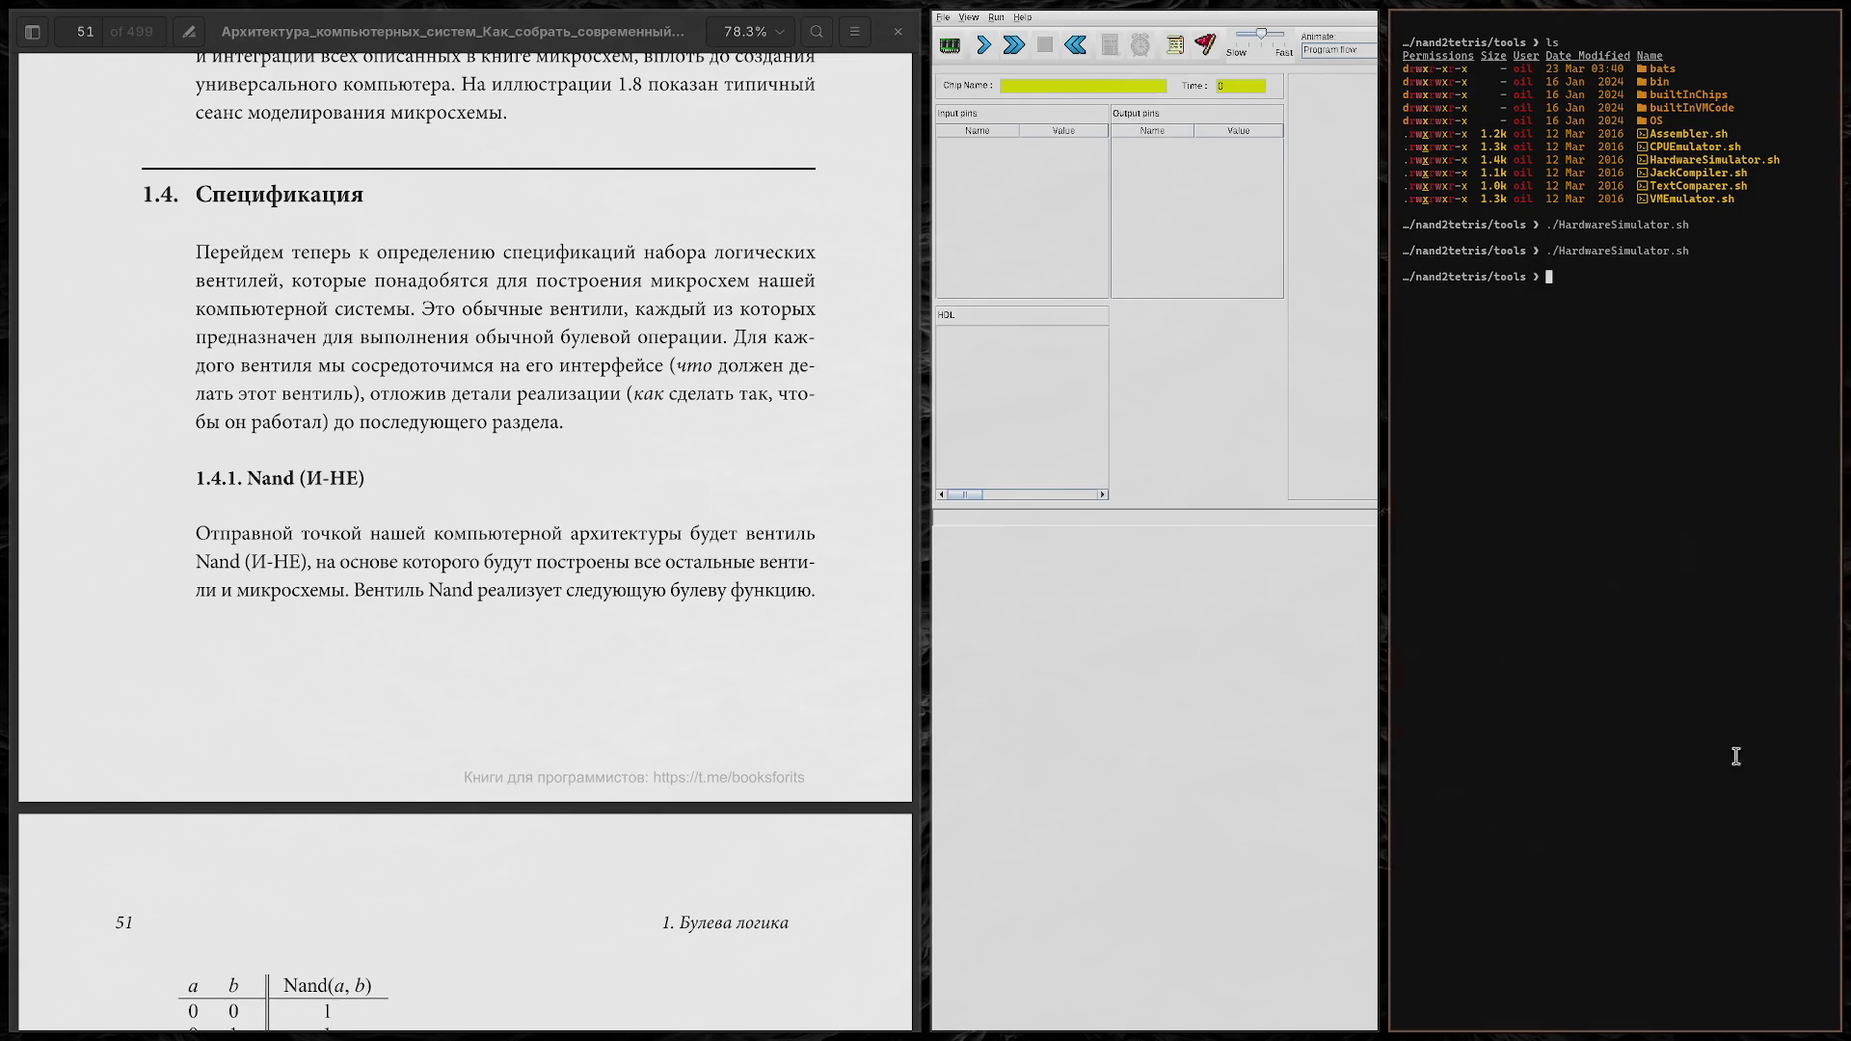
{"action": "key", "text": "super+Return"}
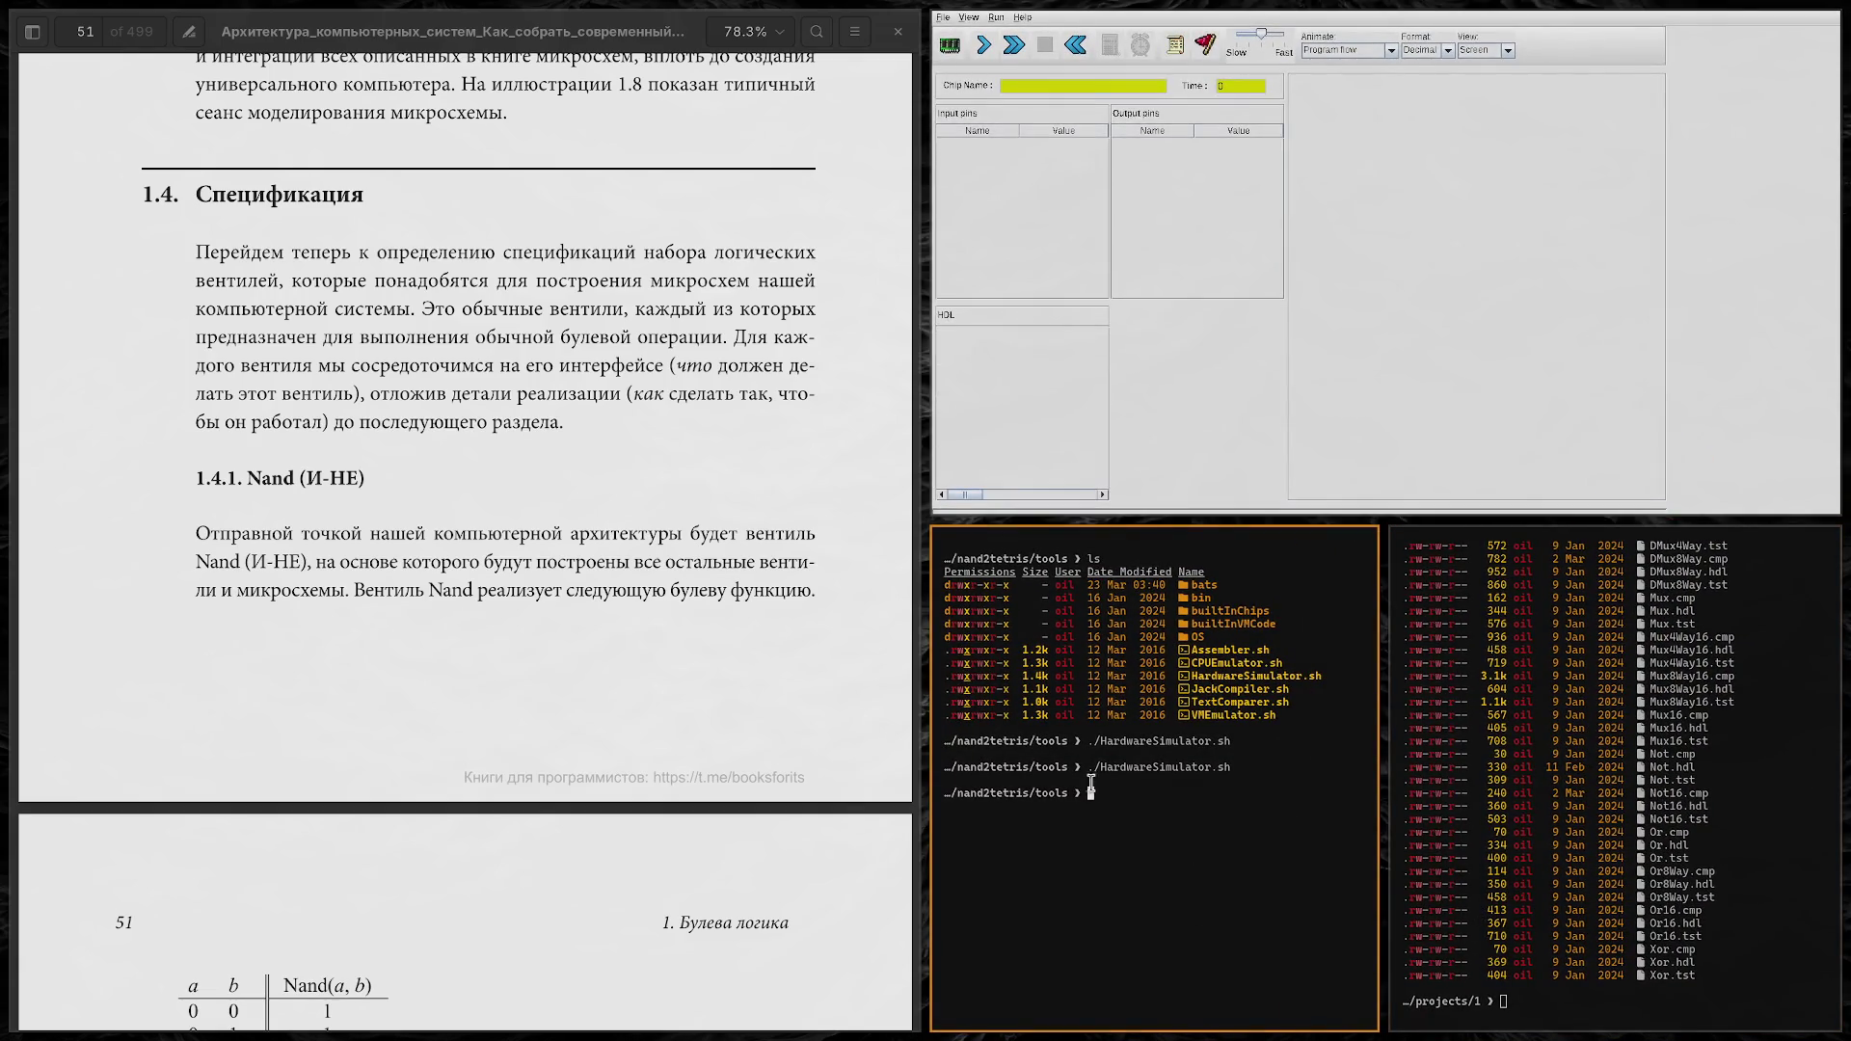
{"action": "left_click", "coordinate": [1492, 799]}
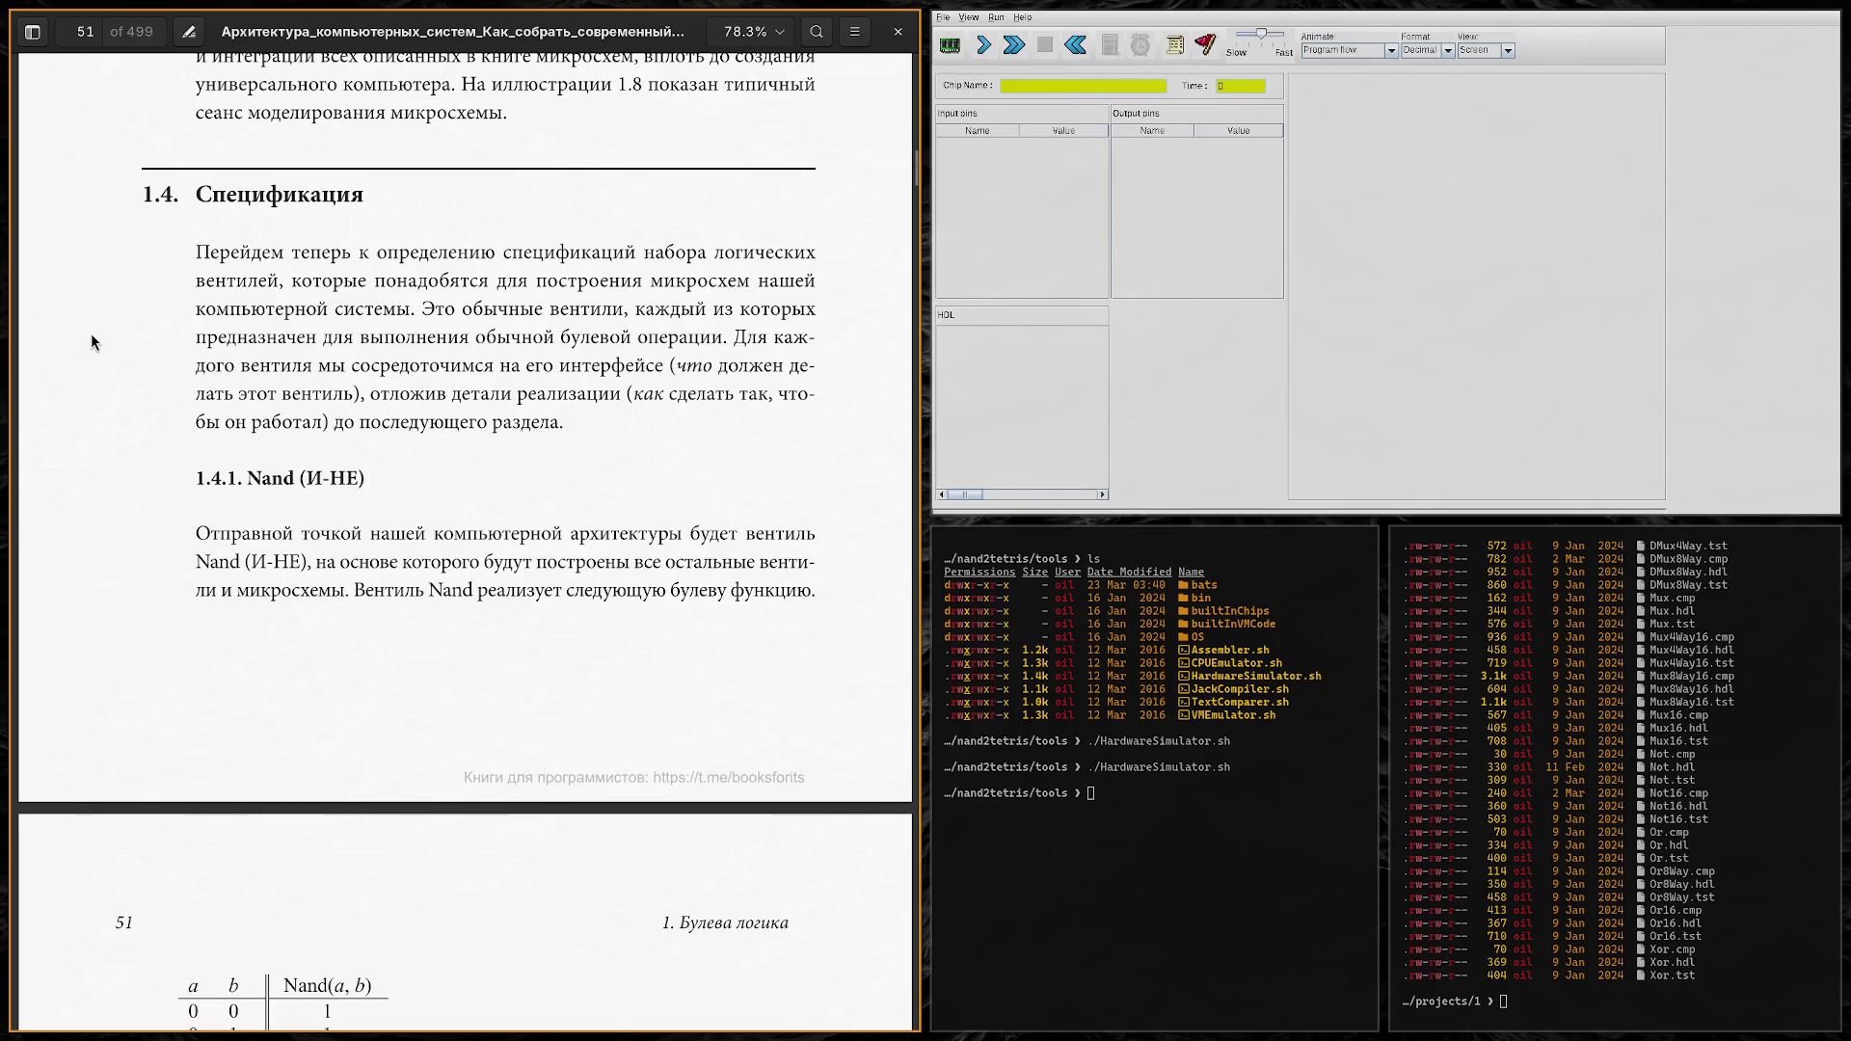
{"action": "scroll", "coordinate": [92, 336], "scroll_direction": "down", "scroll_amount": 3}
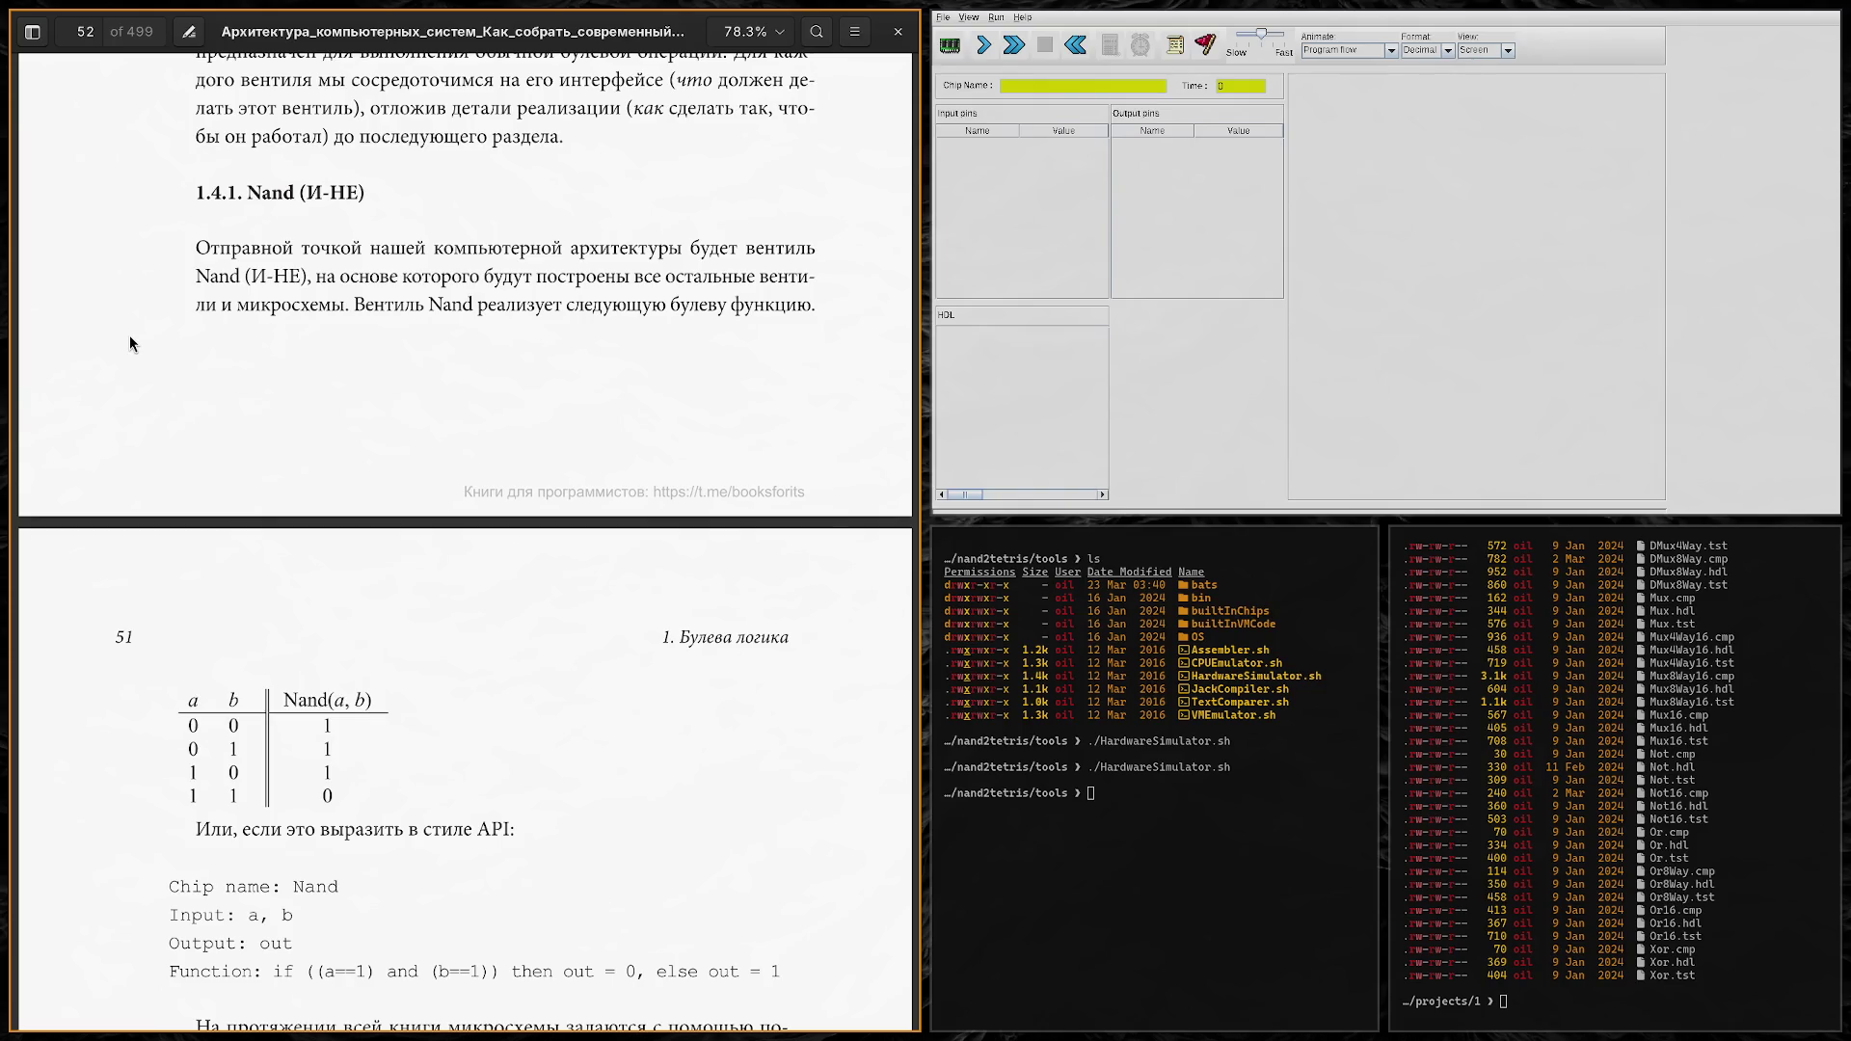
Step: Scroll the book back to page 51's opening of section 1.4 Specification
{"action": "scroll", "coordinate": [129, 332], "scroll_direction": "up", "scroll_amount": 4}
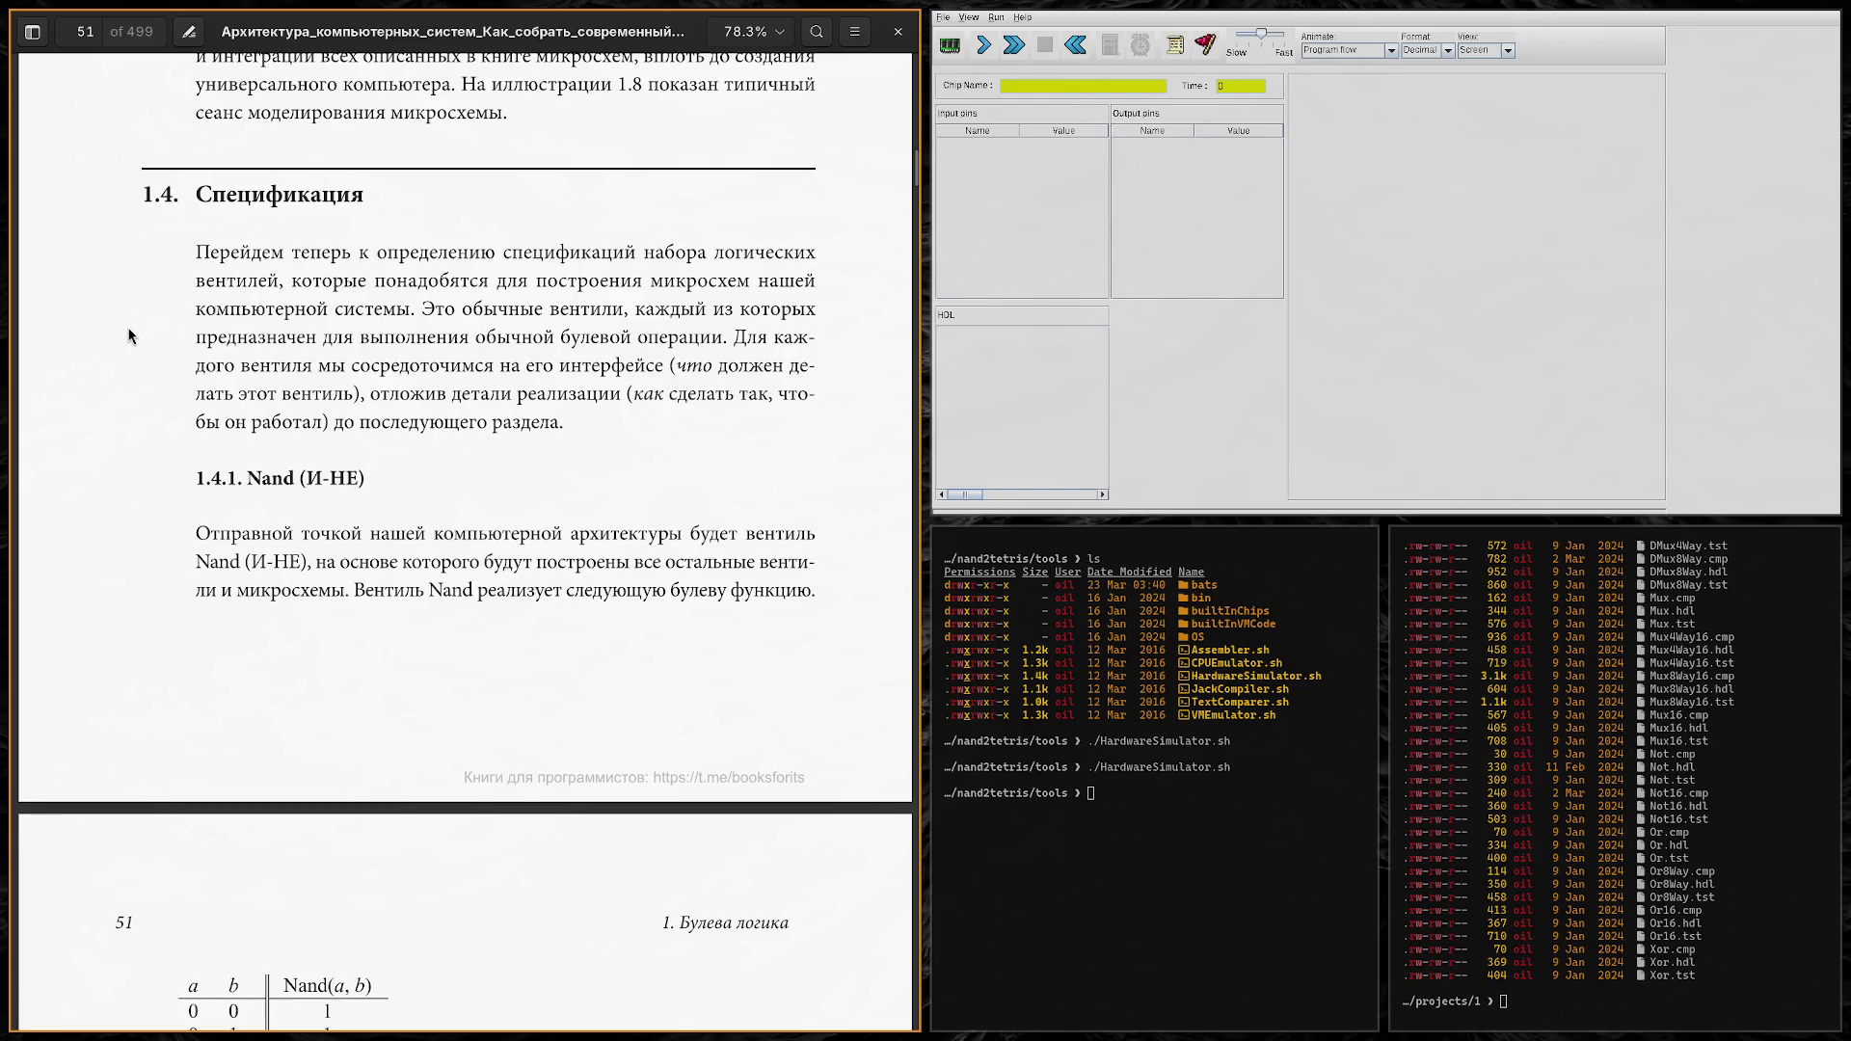
{"action": "scroll", "coordinate": [130, 332], "scroll_direction": "down", "scroll_amount": 3}
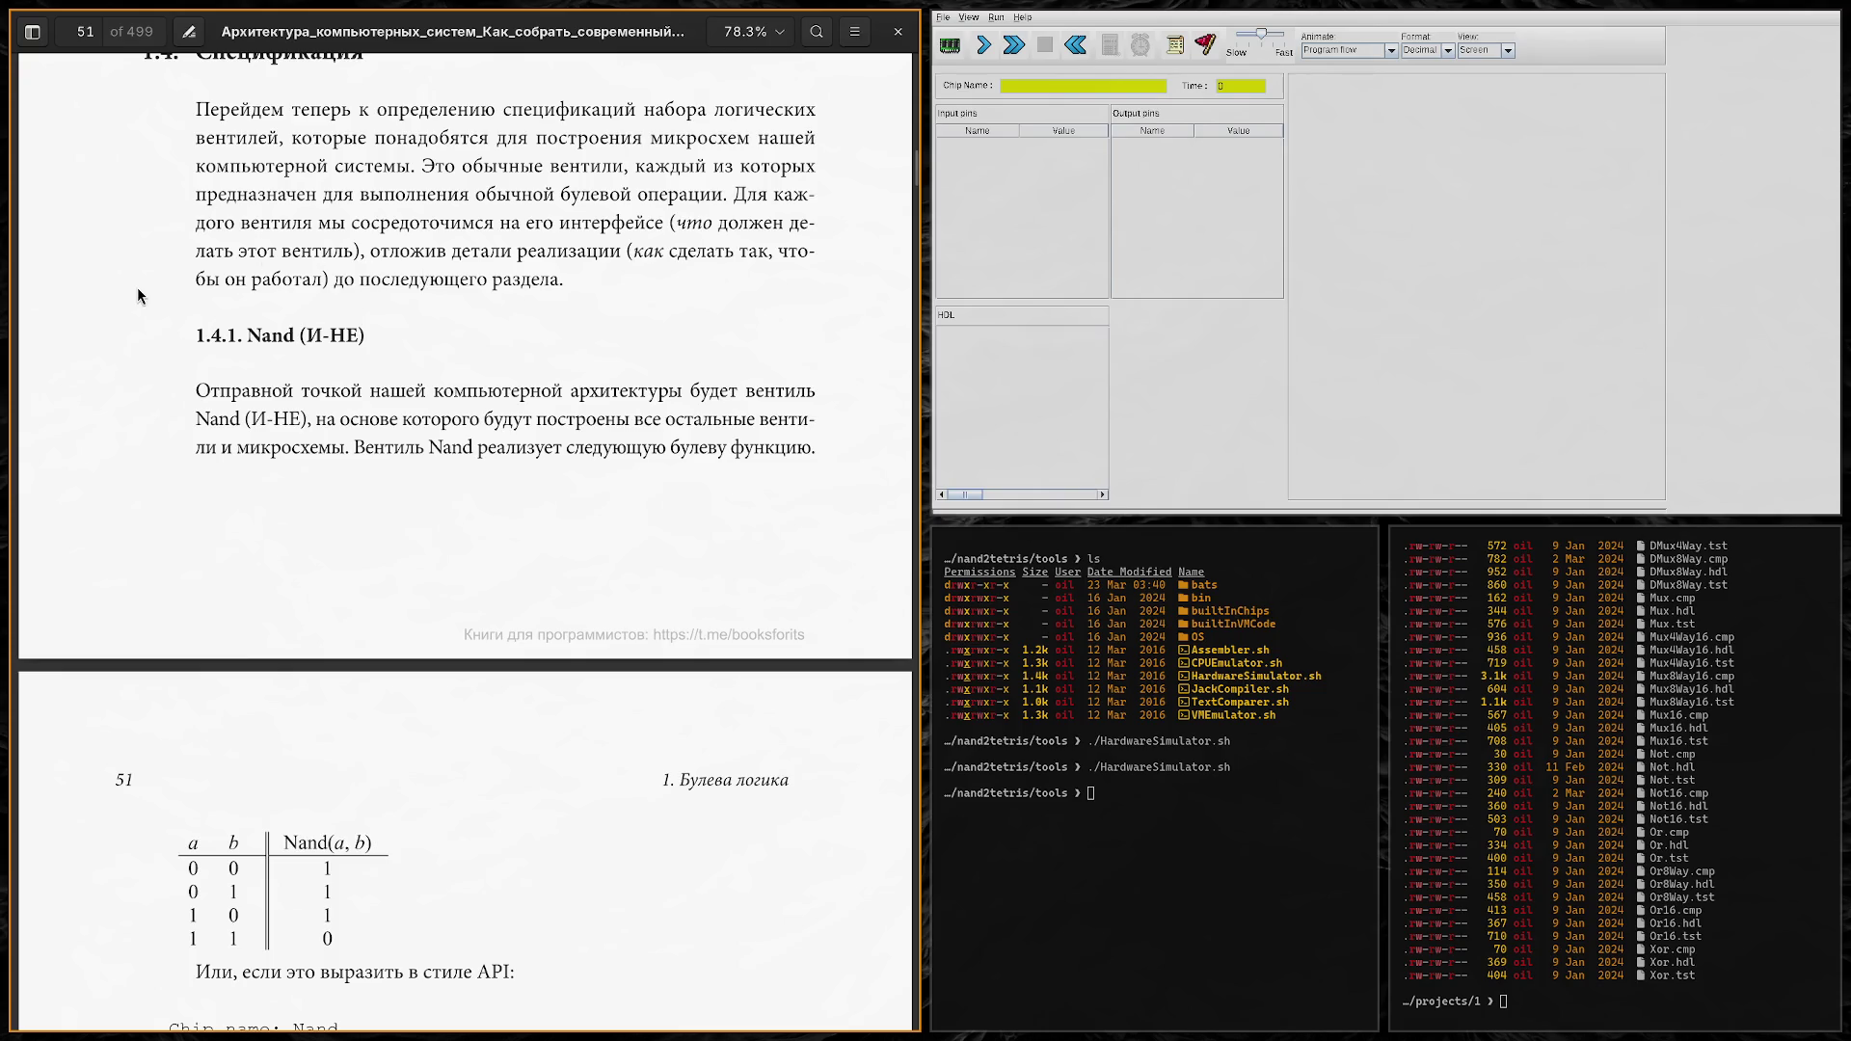
Step: Scroll to the full Nand(a, b) truth table and its API block, then move focus off the book
{"action": "scroll", "coordinate": [160, 279], "scroll_direction": "down", "scroll_amount": 3}
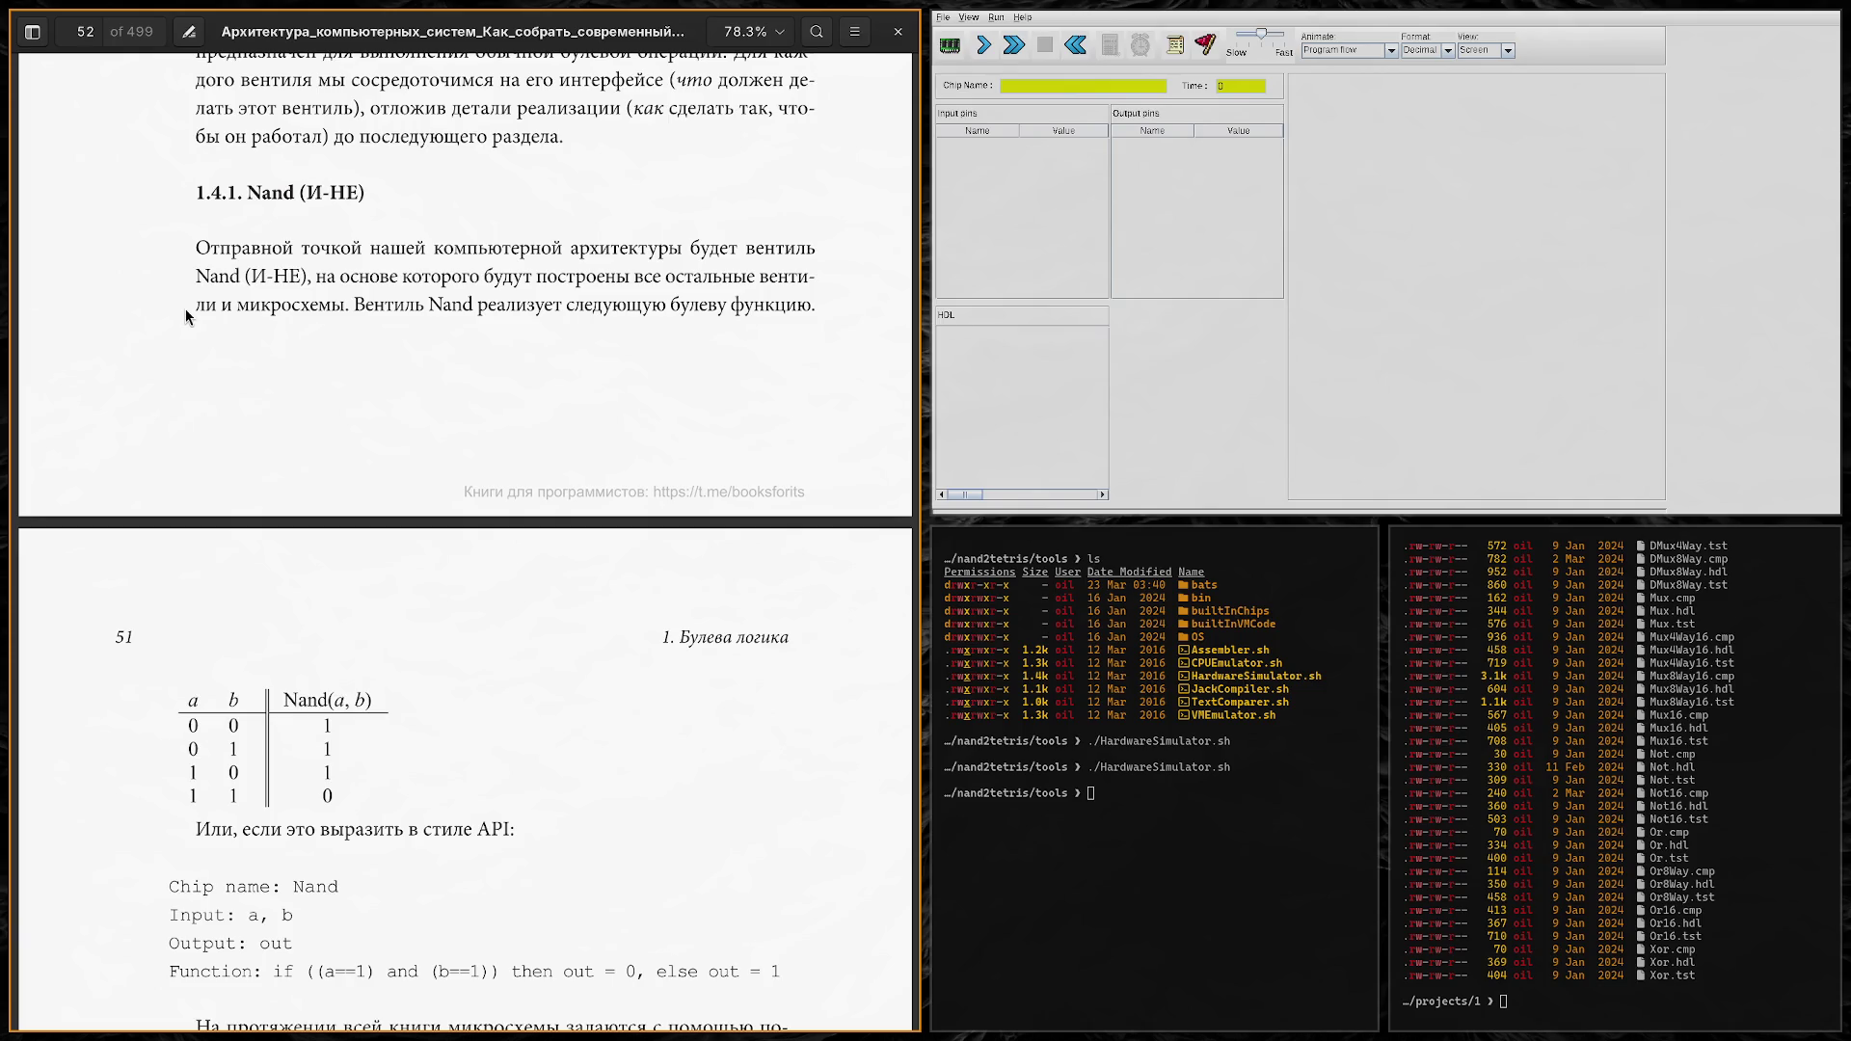
{"action": "scroll", "coordinate": [162, 304], "scroll_direction": "down", "scroll_amount": 3}
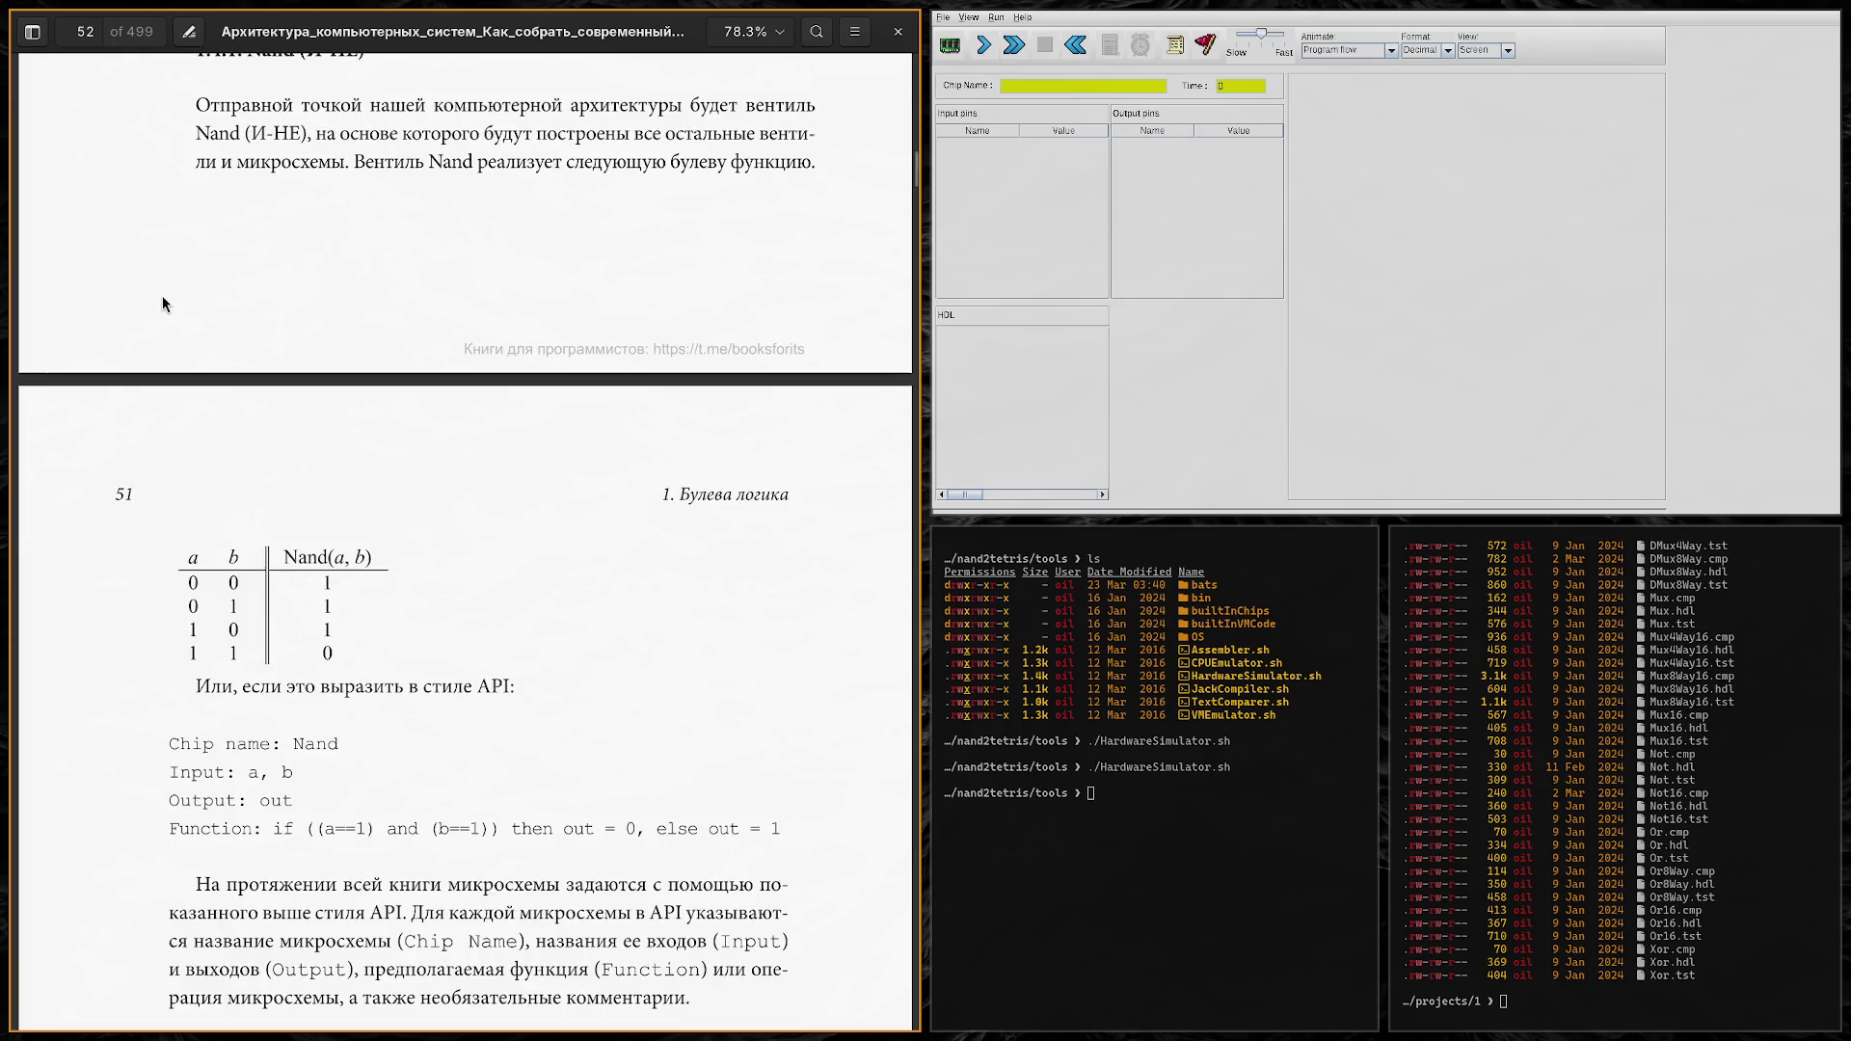
{"action": "scroll", "coordinate": [162, 295], "scroll_direction": "up", "scroll_amount": 3}
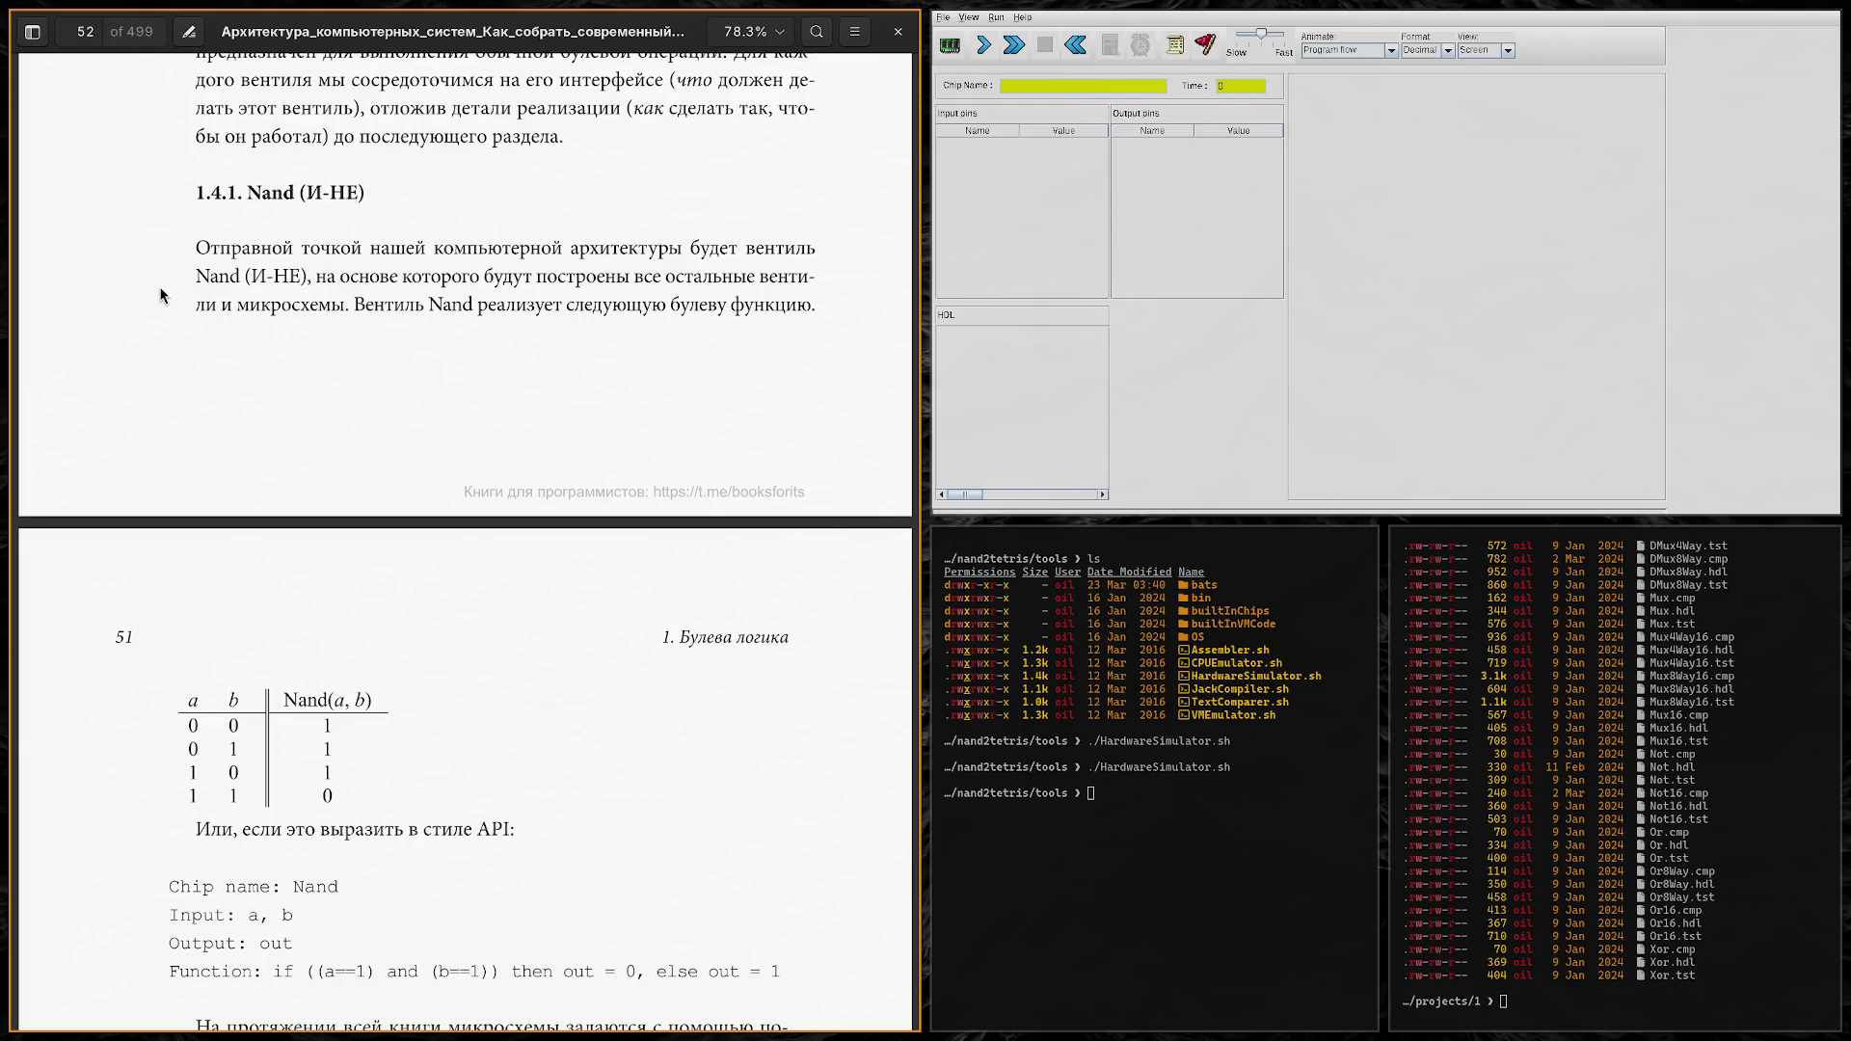
{"action": "key", "text": "super+l"}
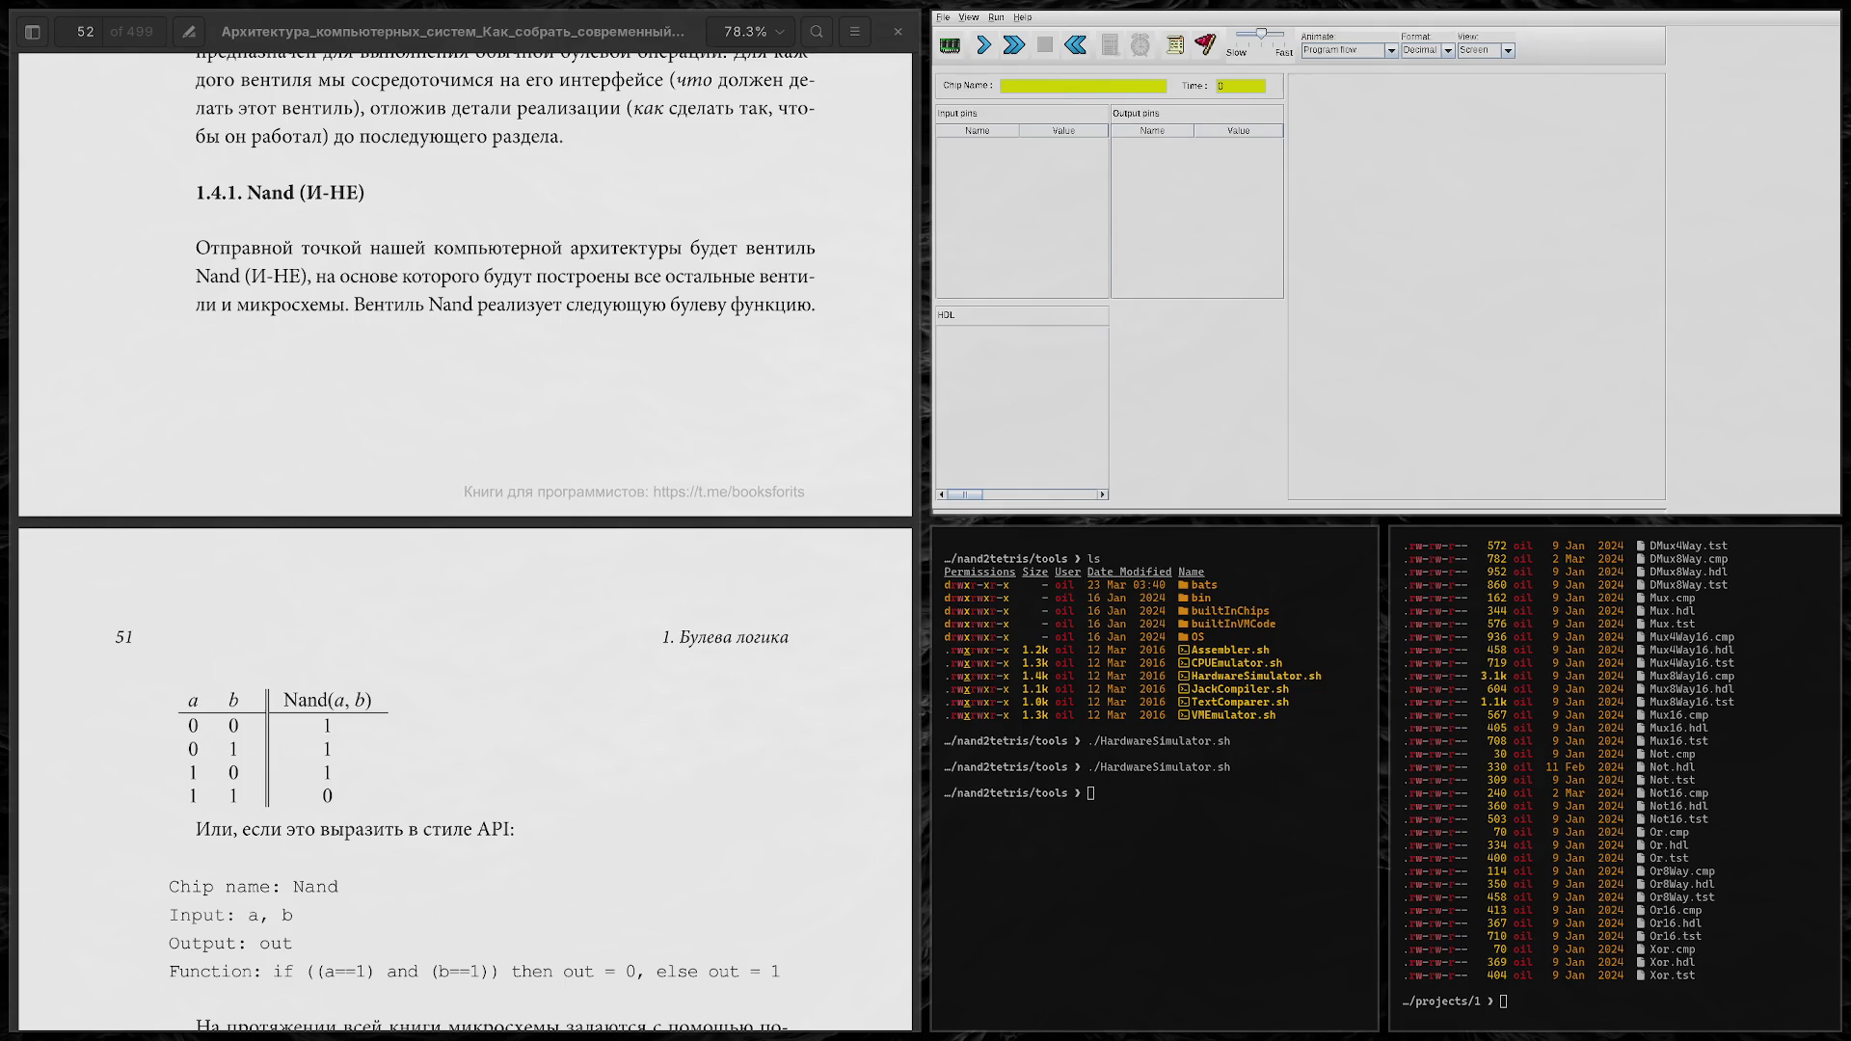
{"action": "left_click", "coordinate": [1333, 487]}
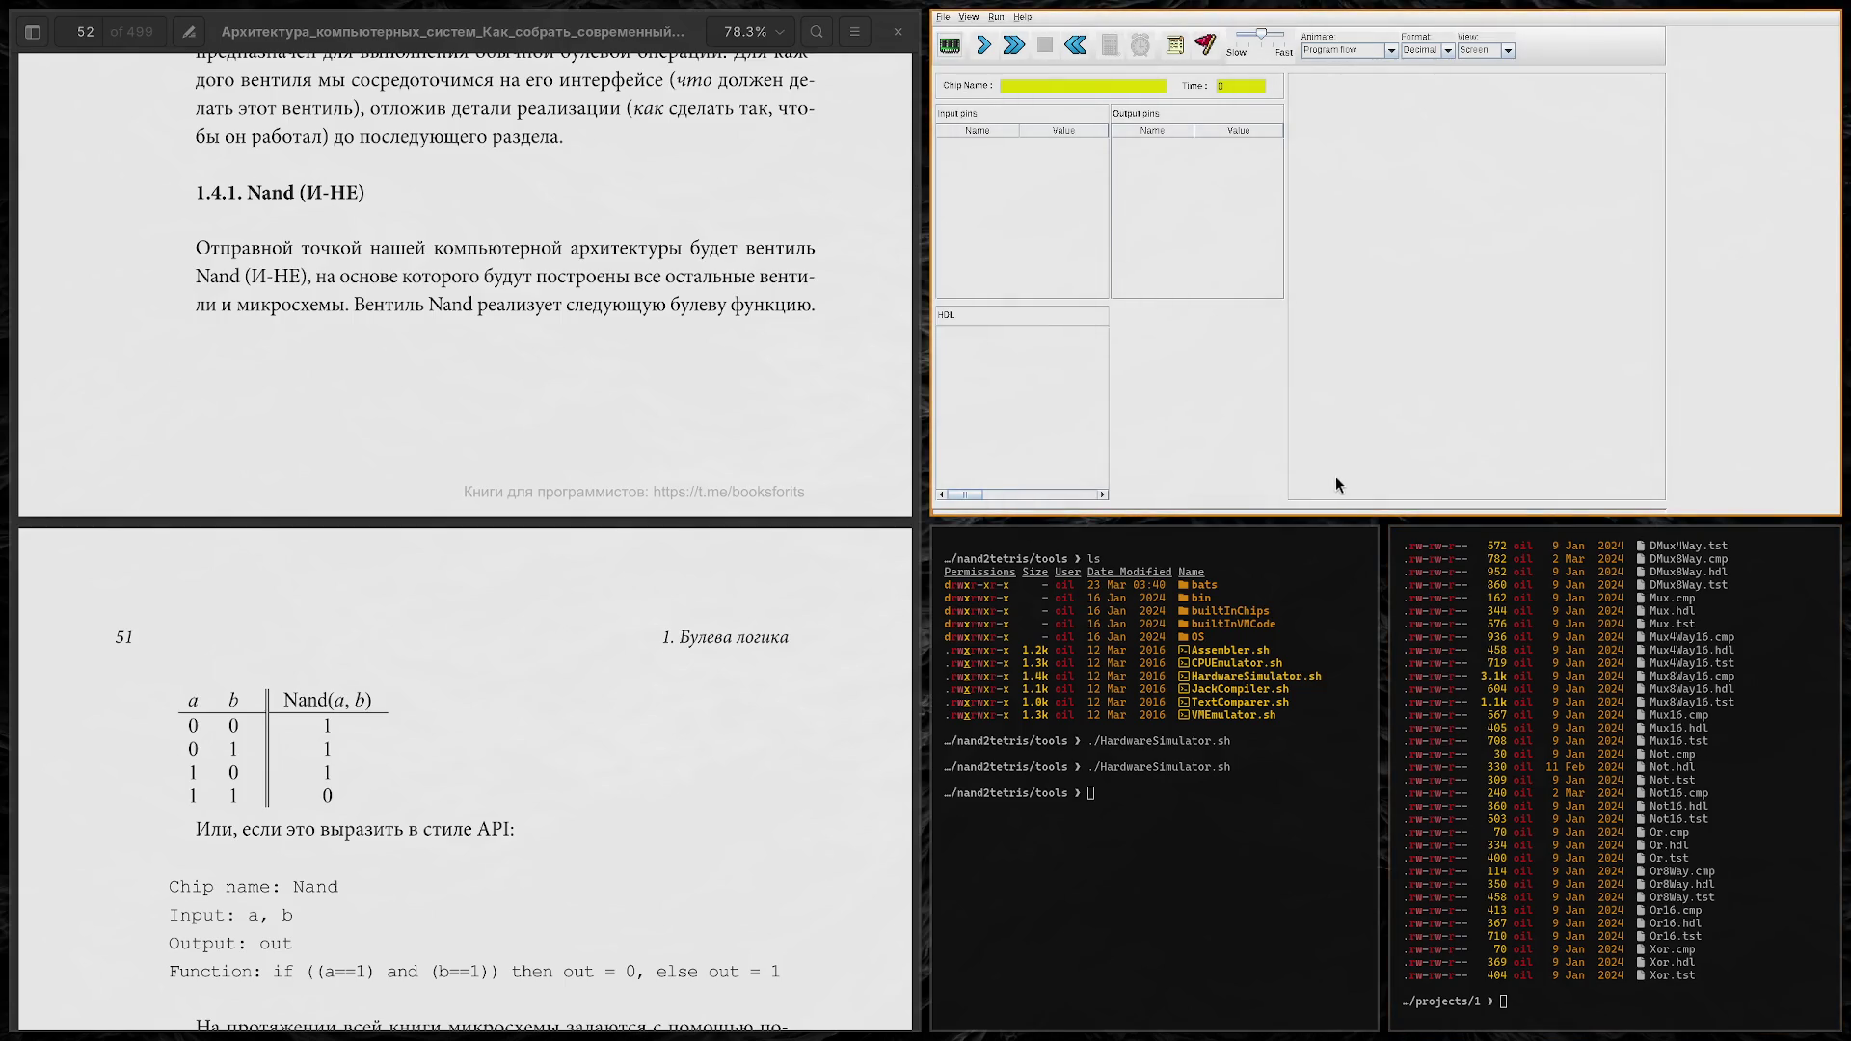
{"action": "key", "text": "super+l"}
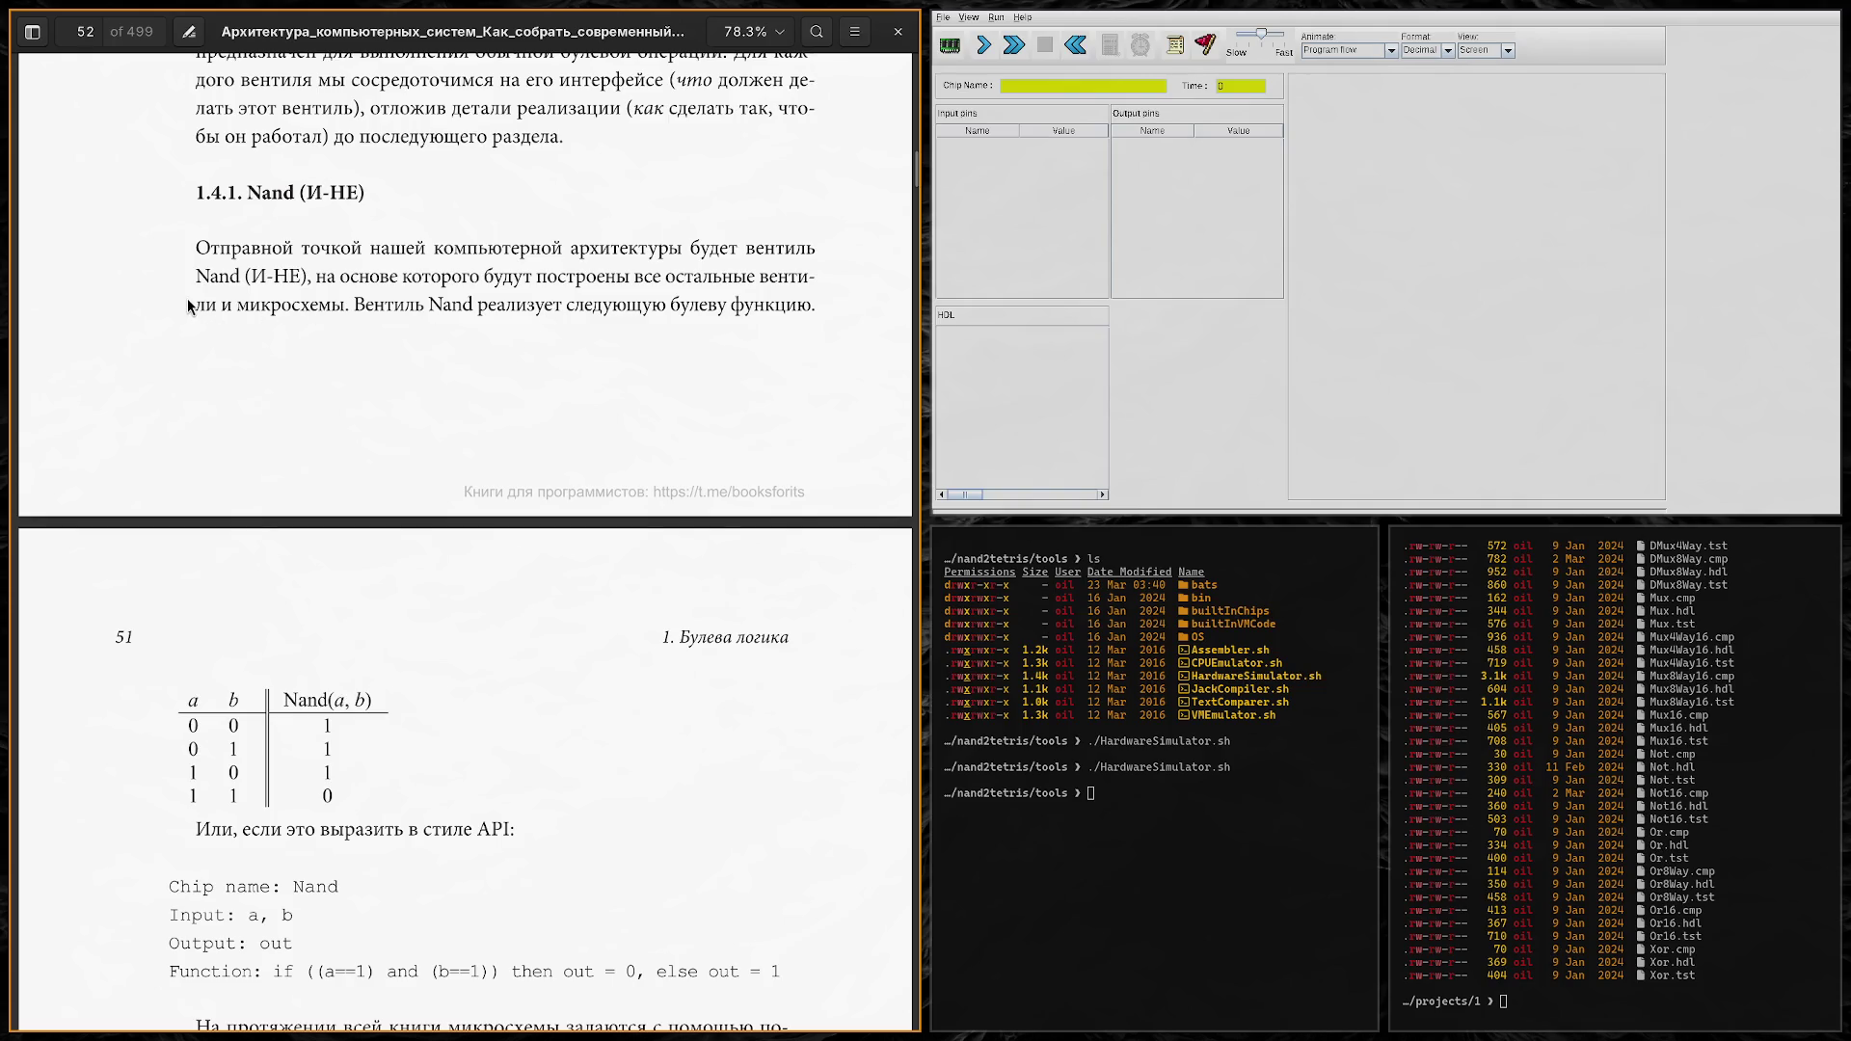
{"action": "scroll", "coordinate": [187, 297], "scroll_direction": "down", "scroll_amount": 5}
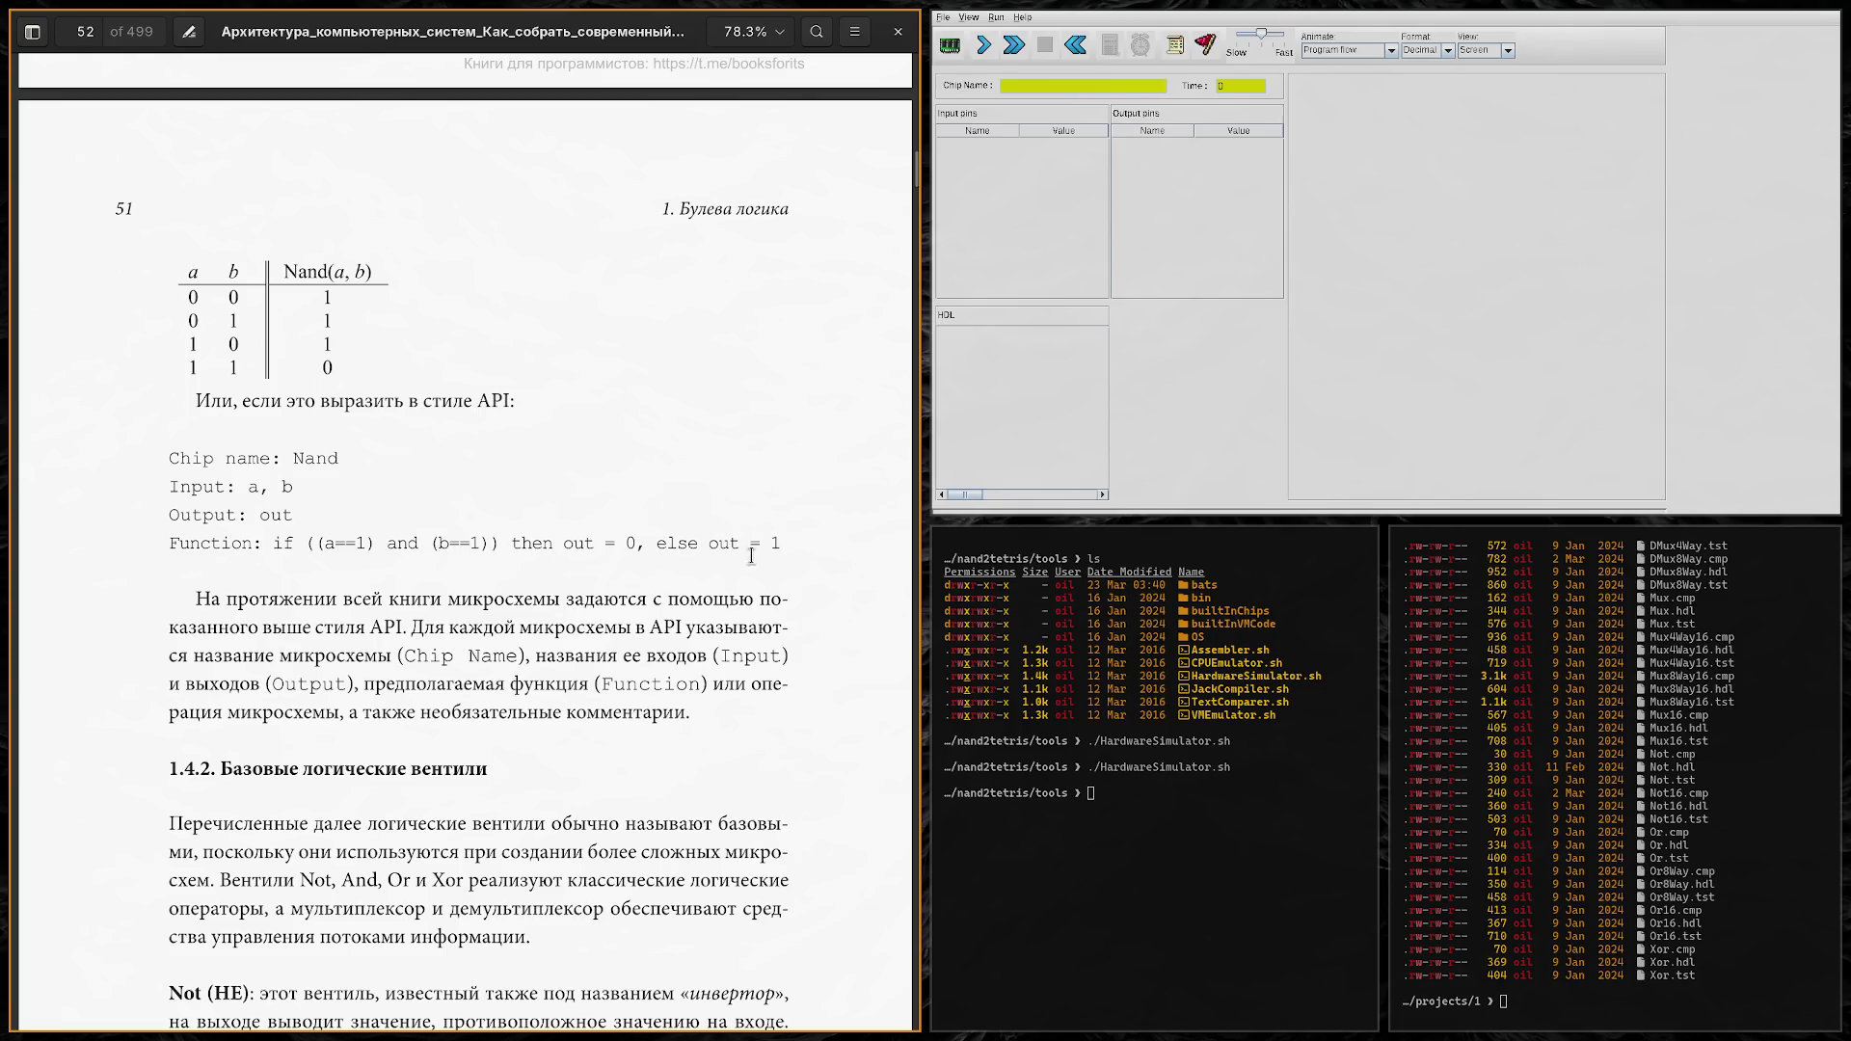
Step: Scroll the book to section 1.4.2 and the start of the Not gate definition
{"action": "scroll", "coordinate": [254, 545], "scroll_direction": "down", "scroll_amount": 3}
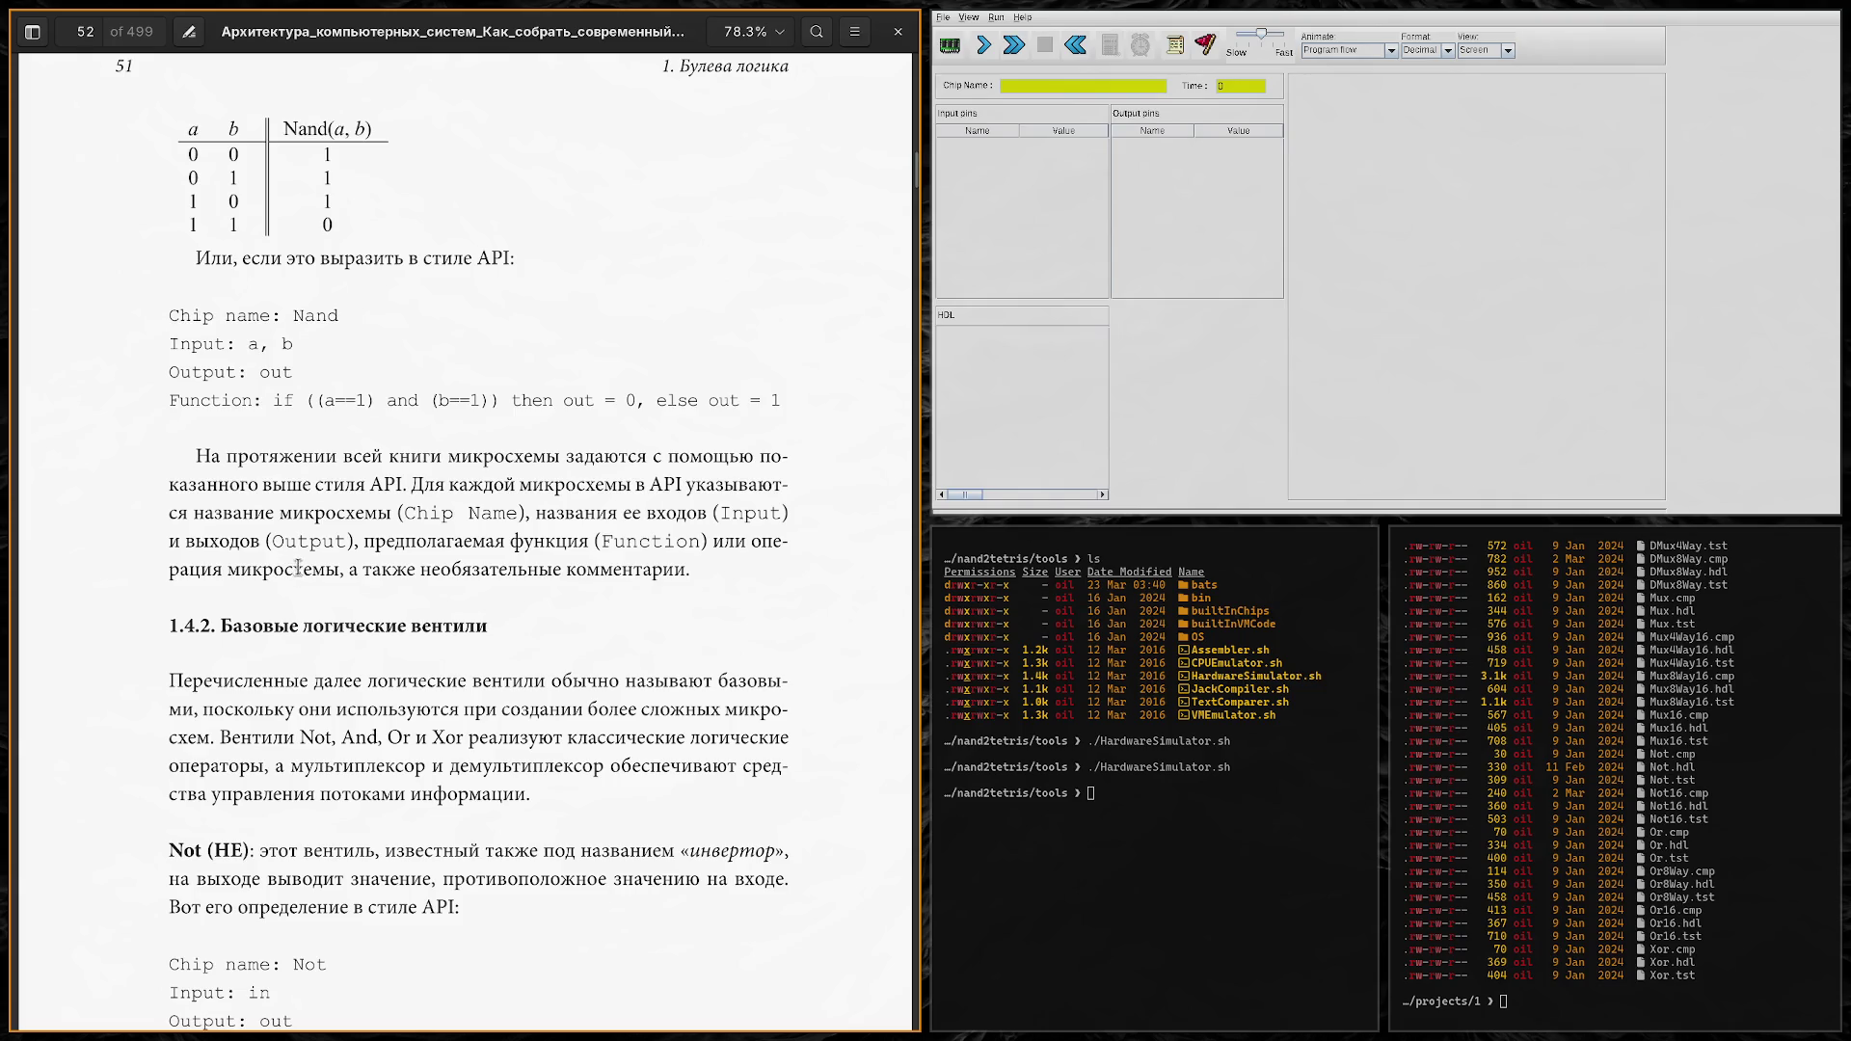
Step: Scroll until the full Not gate API with its Function line and the And description show
{"action": "scroll", "coordinate": [150, 501], "scroll_direction": "down", "scroll_amount": 5}
{"action": "scroll", "coordinate": [145, 480], "scroll_direction": "down", "scroll_amount": 1}
{"action": "scroll", "coordinate": [145, 481], "scroll_direction": "down", "scroll_amount": 3}
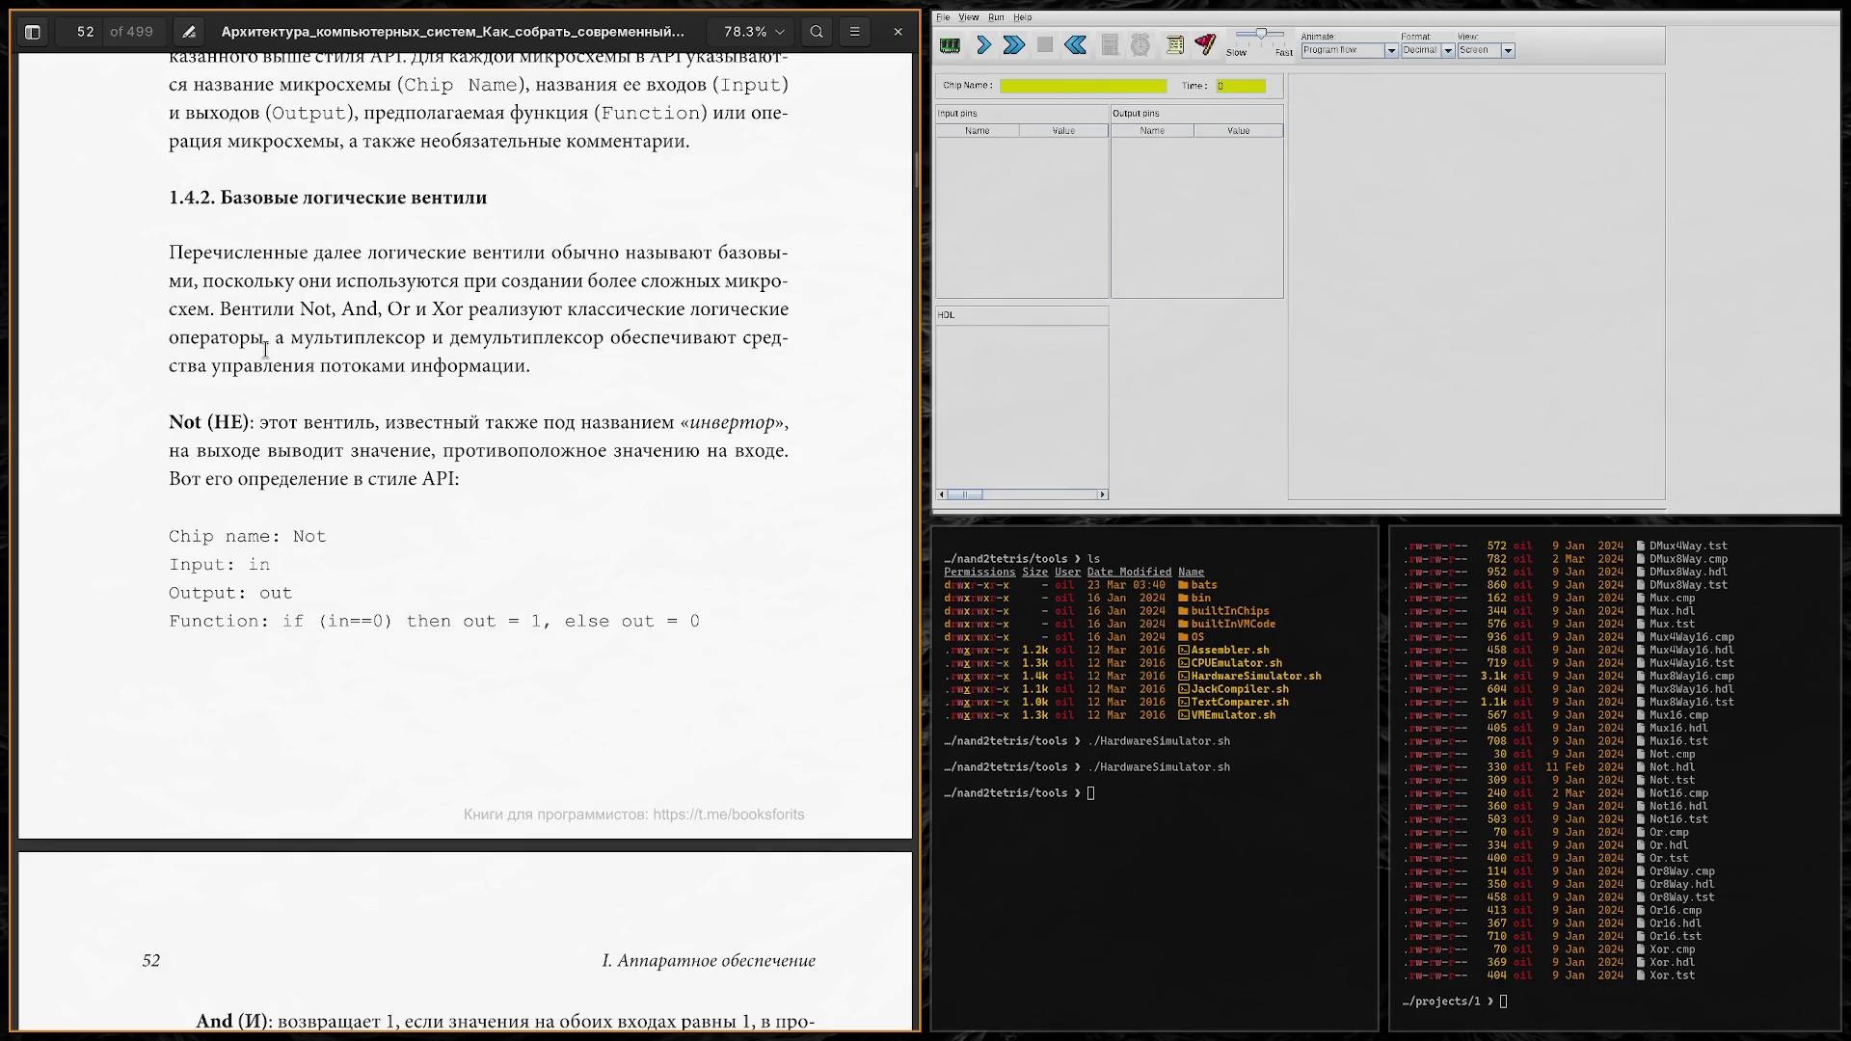
Step: Scroll the book past the Not gate API to page 52's And, Or and Xor specifications
{"action": "scroll", "coordinate": [154, 326], "scroll_direction": "down", "scroll_amount": 3}
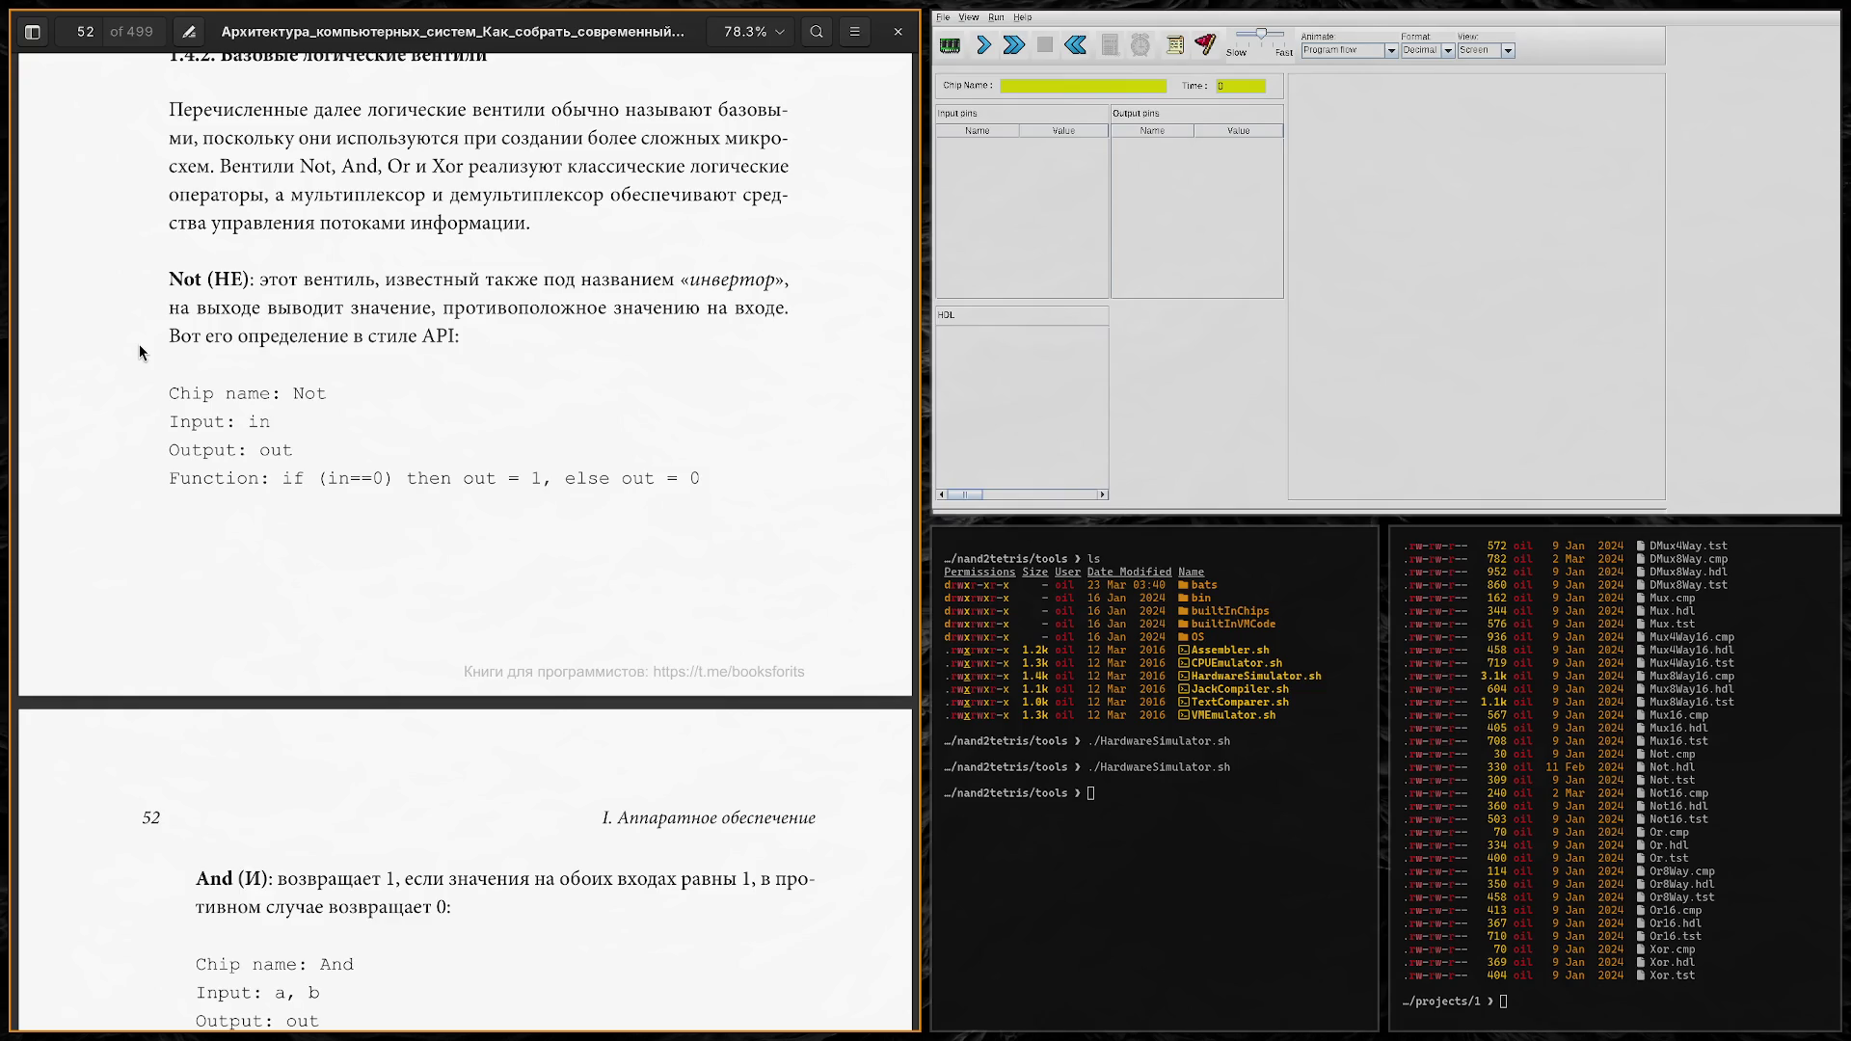
{"action": "scroll", "coordinate": [215, 368], "scroll_direction": "down", "scroll_amount": 3}
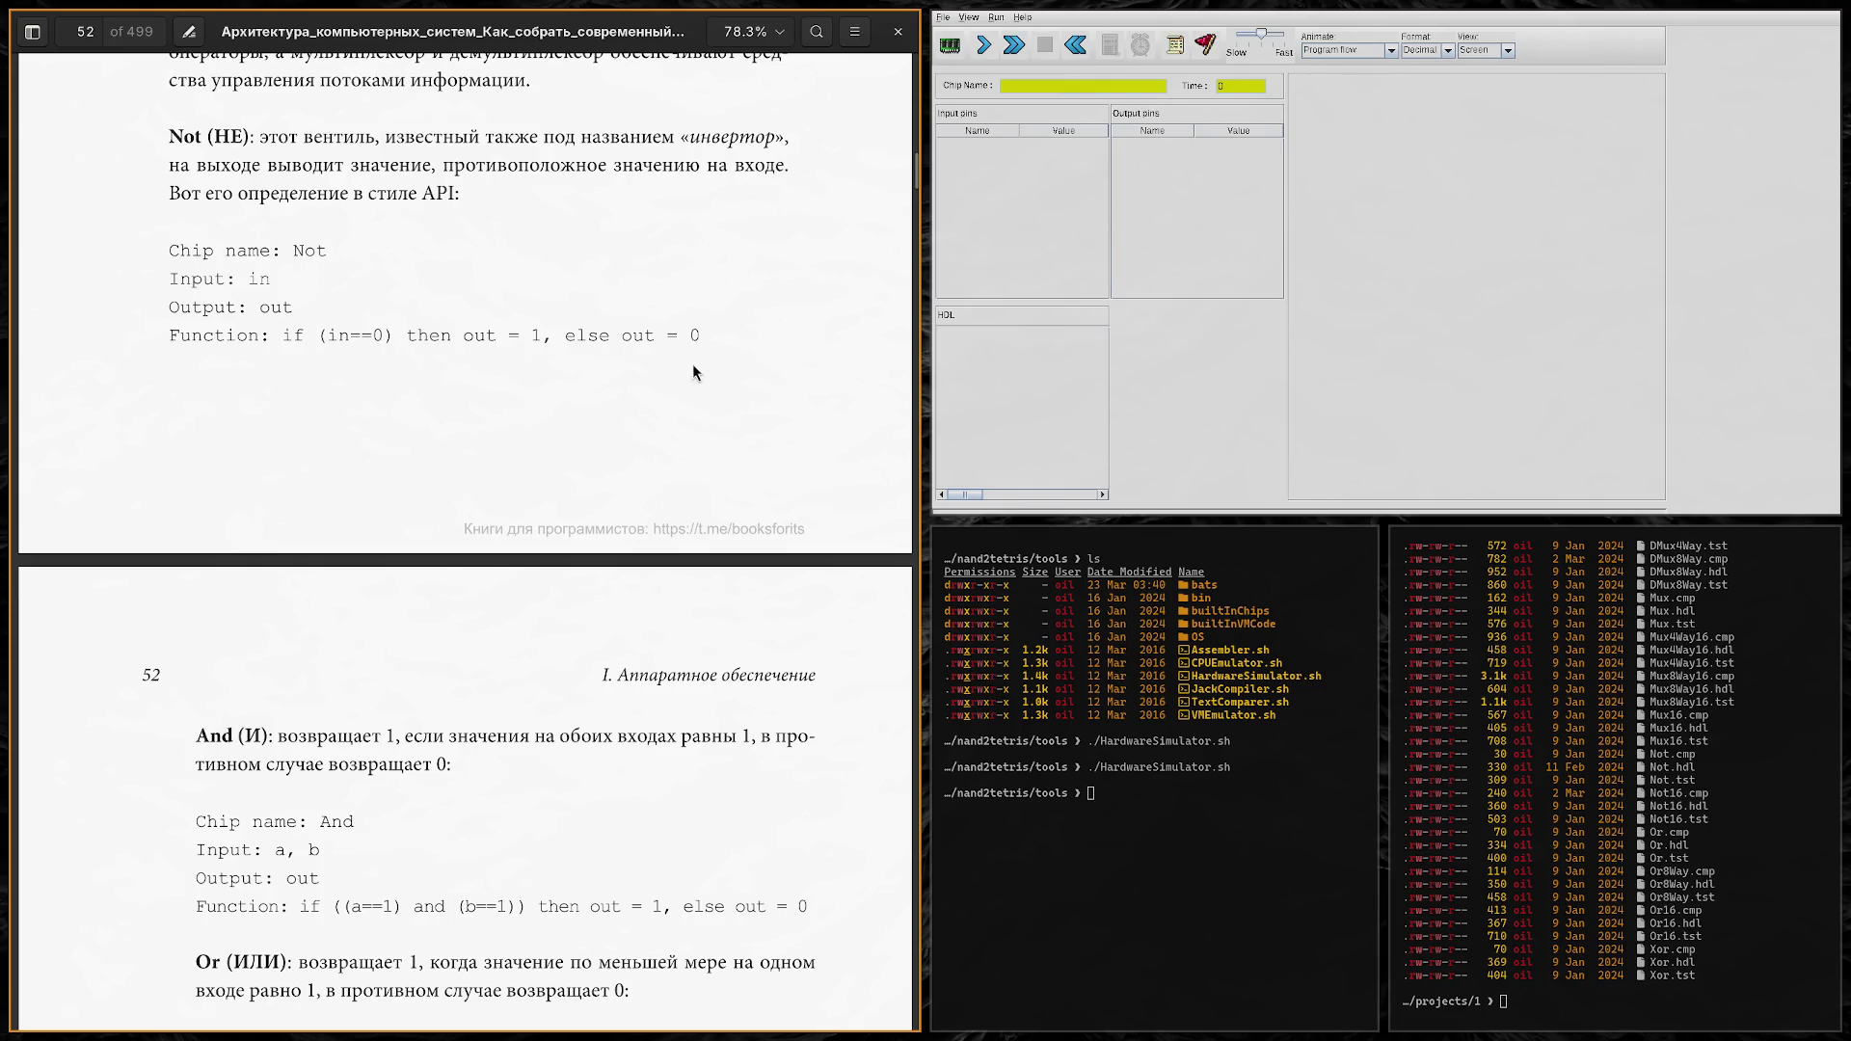
{"action": "scroll", "coordinate": [267, 307], "scroll_direction": "down", "scroll_amount": 5}
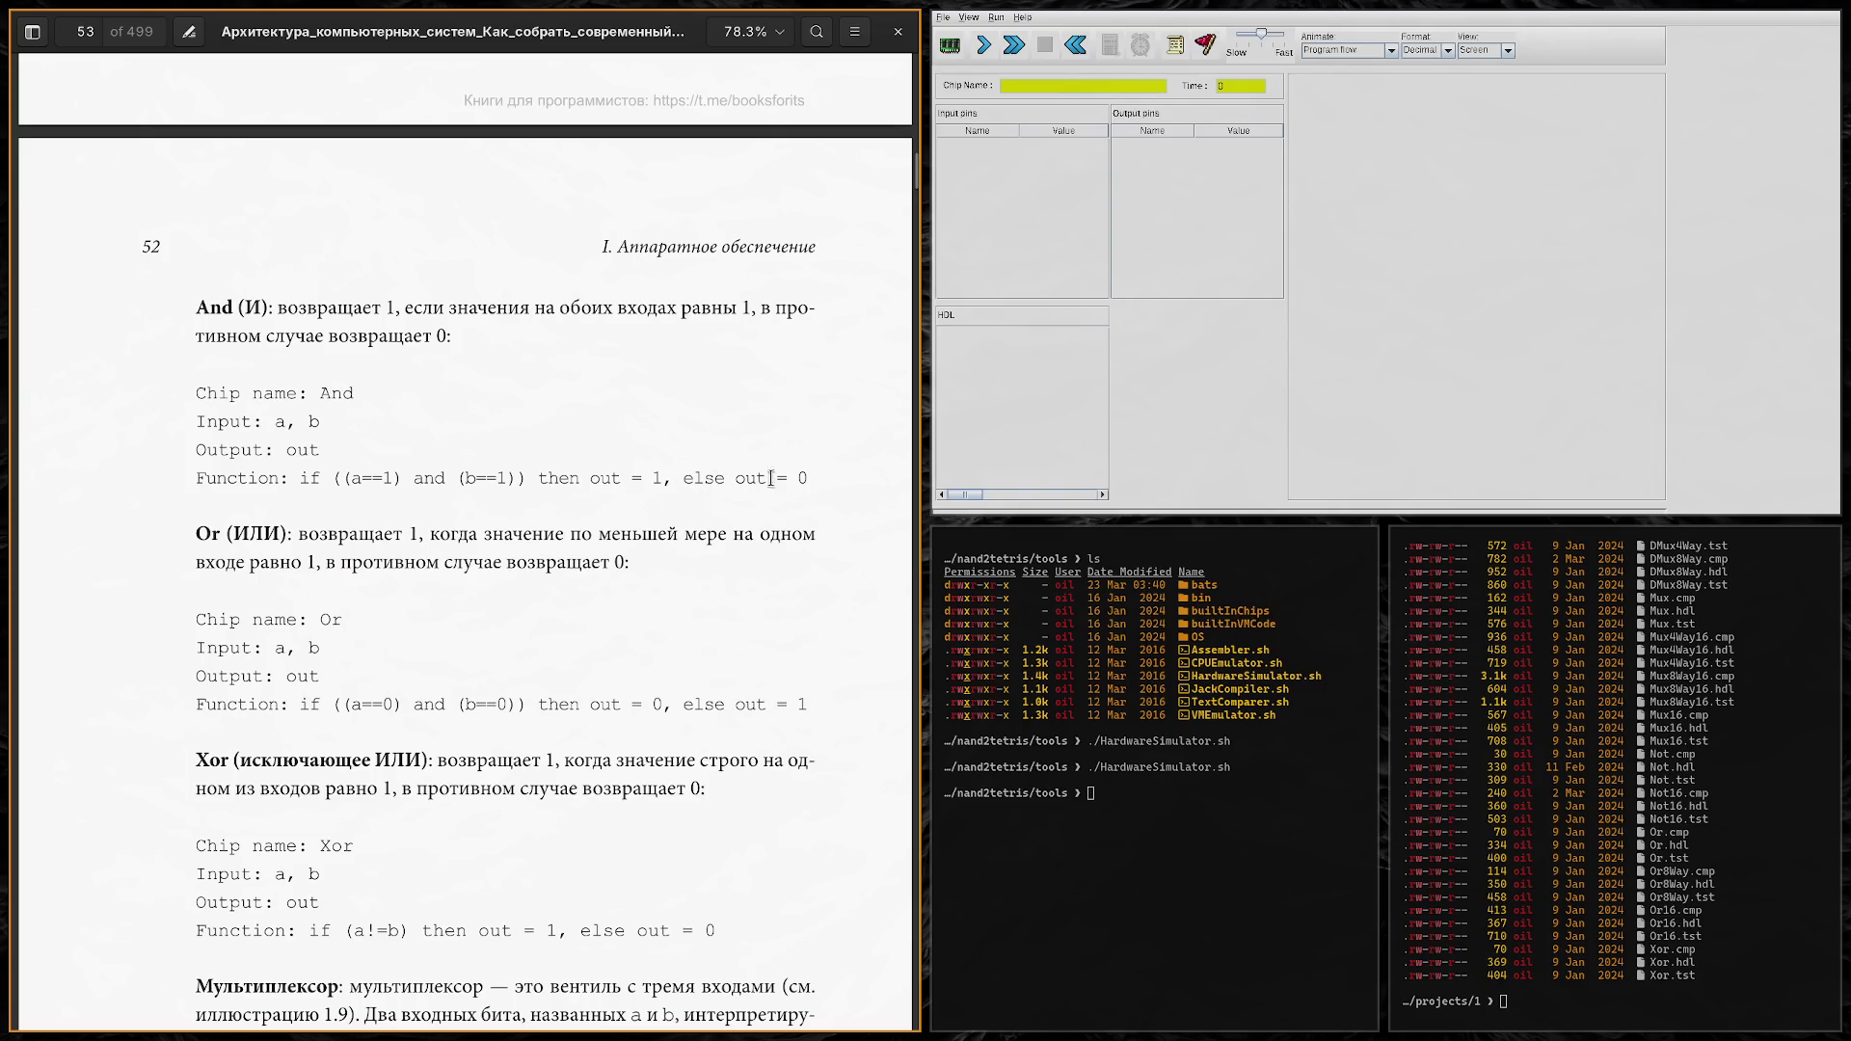
Step: Scroll further down the book to read the Or and Xor specifications and the multiplexer paragraph
{"action": "scroll", "coordinate": [247, 431], "scroll_direction": "down", "scroll_amount": 2}
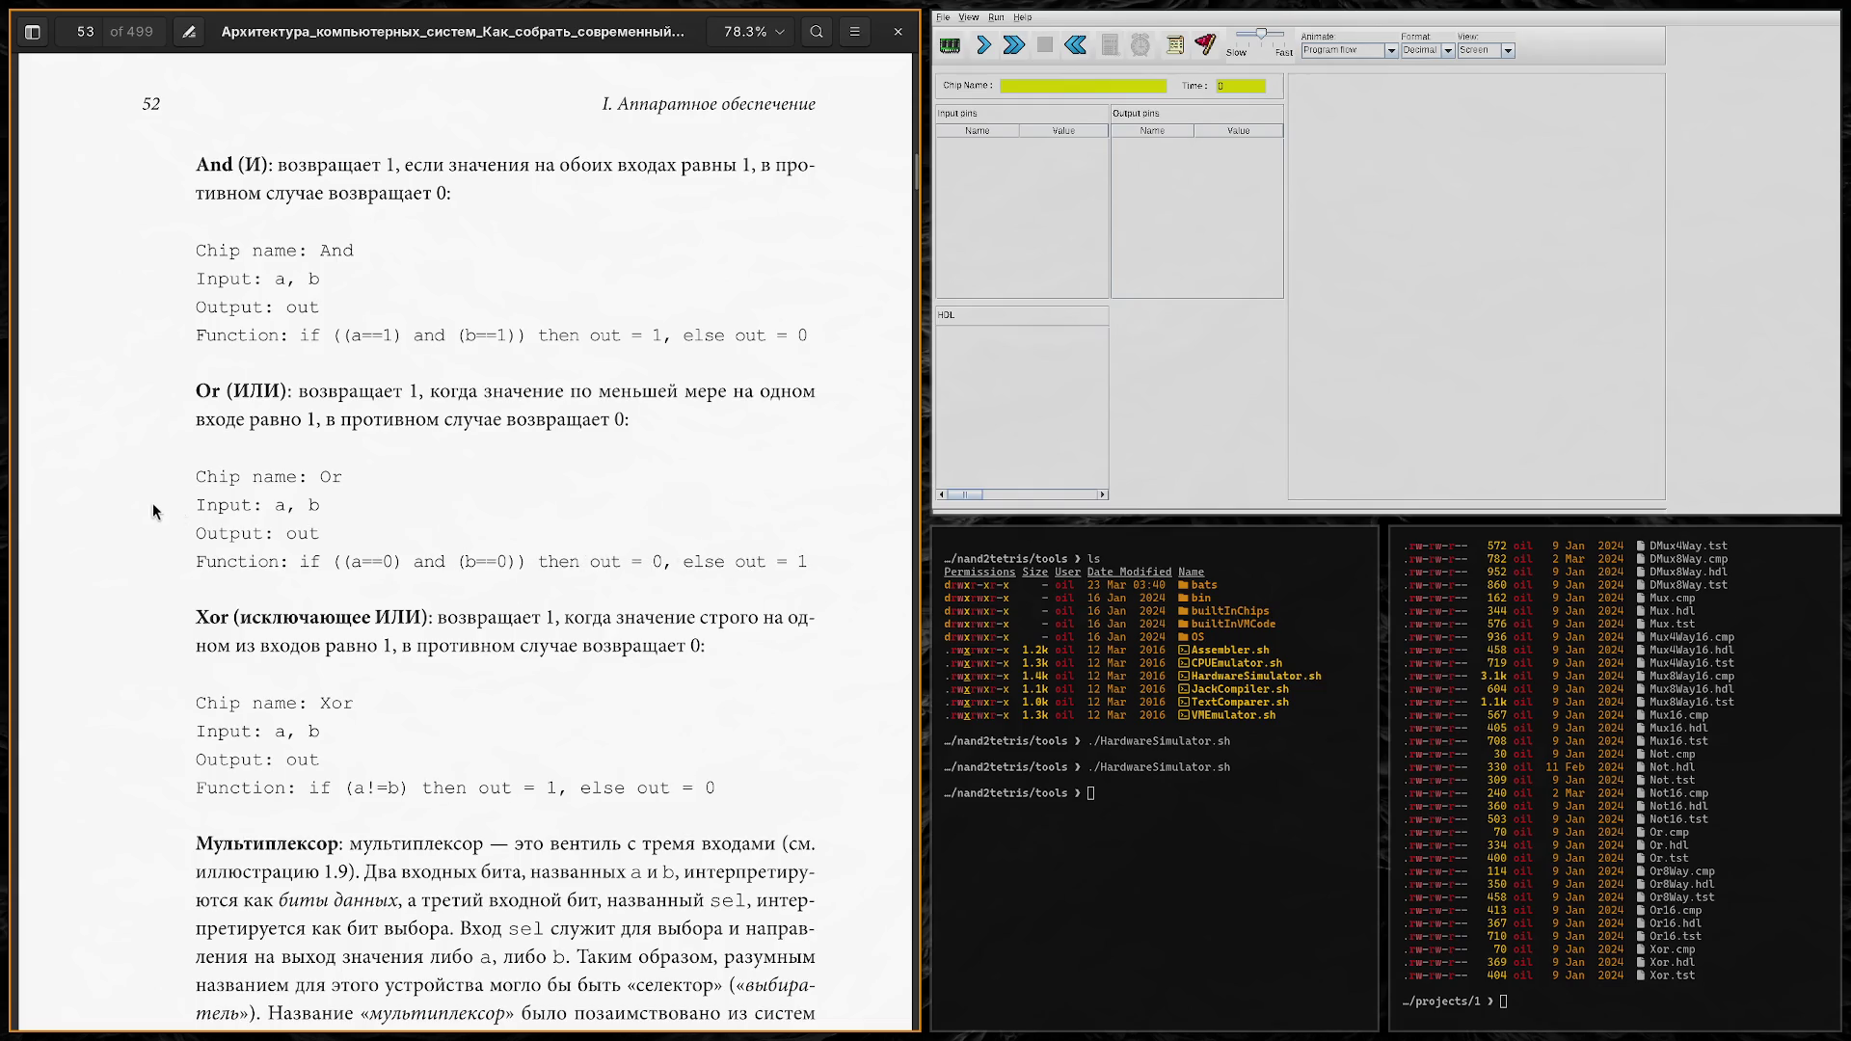
{"action": "scroll", "coordinate": [159, 512], "scroll_direction": "down", "scroll_amount": 3}
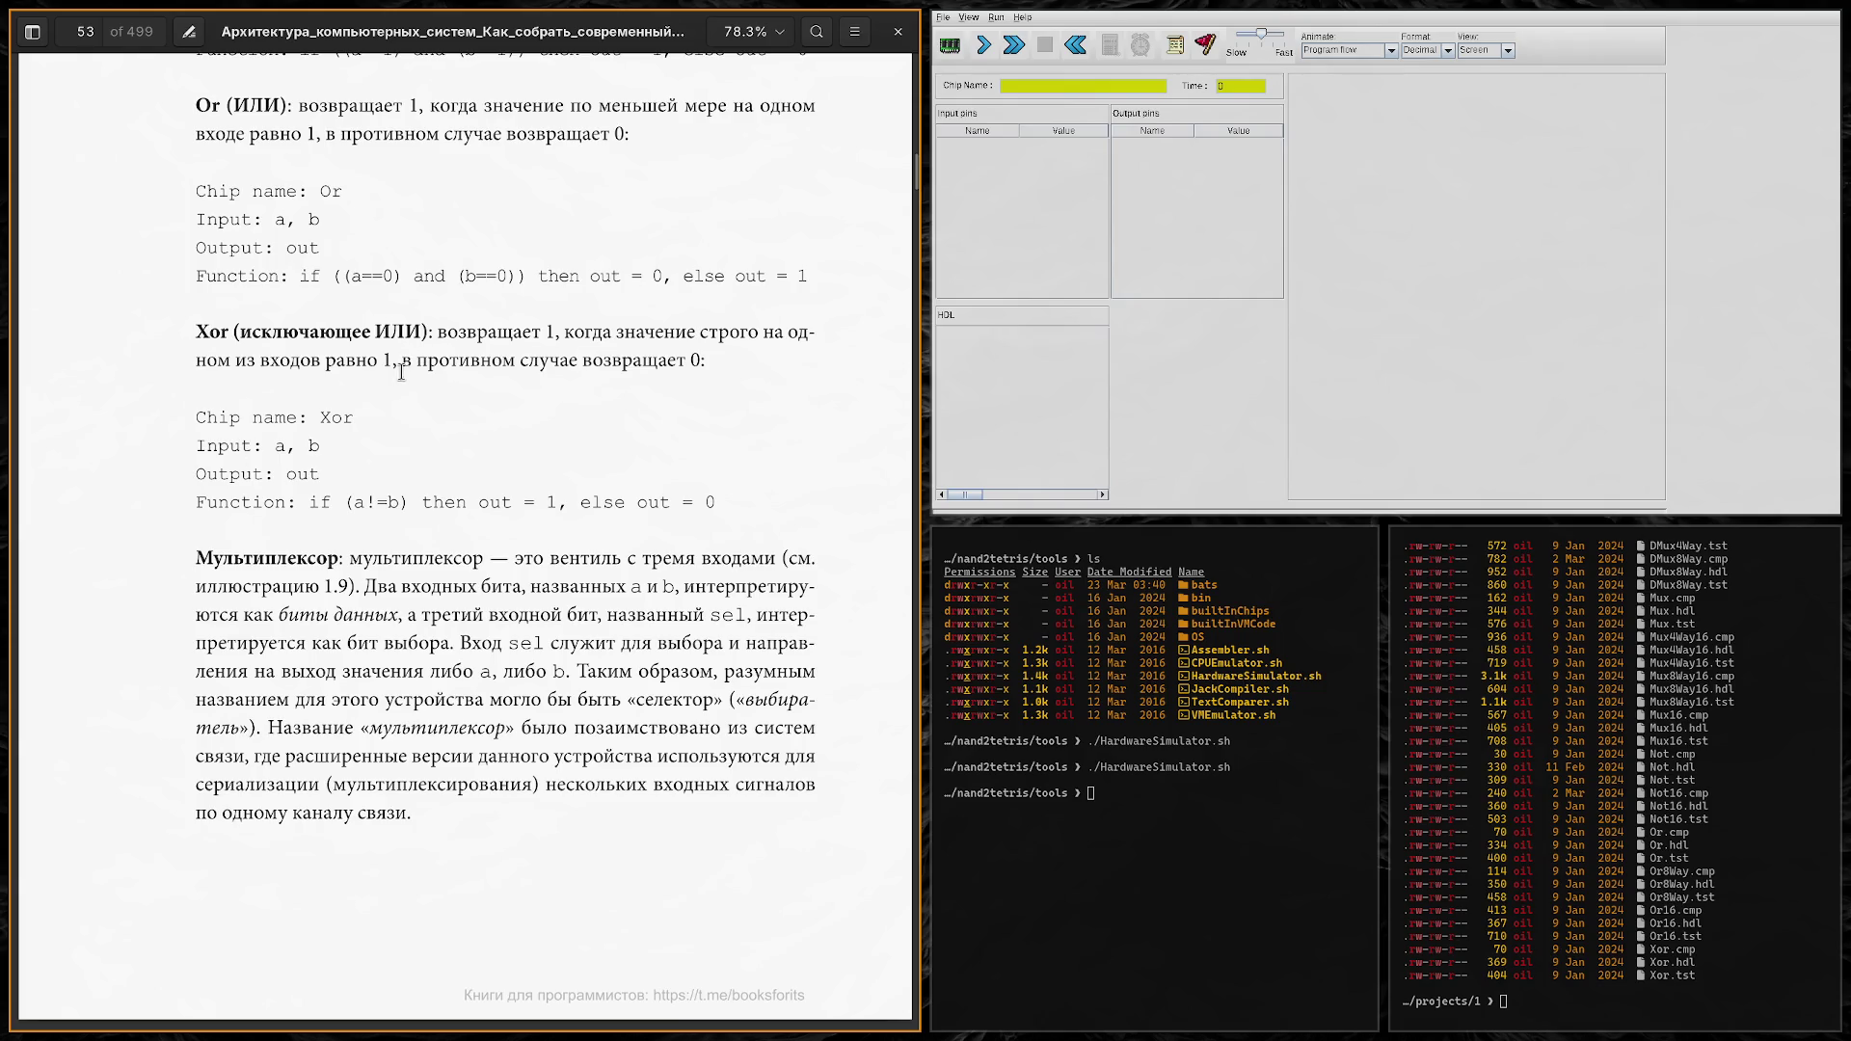